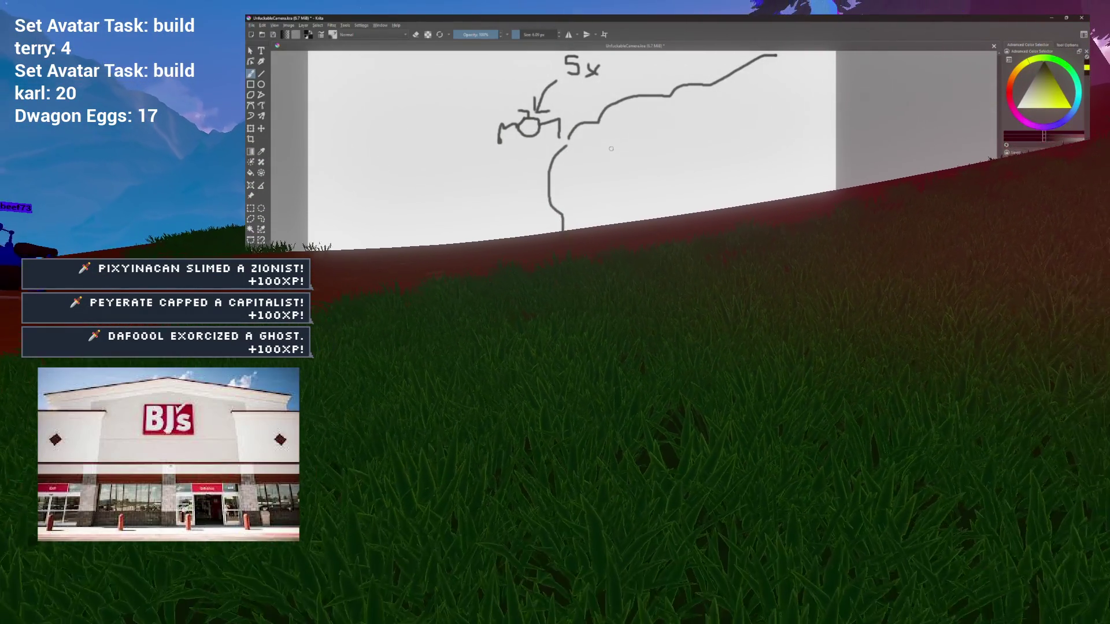
- Add a new freehand stroke to the rough Krita sketch
{"action": "scroll", "coordinate": [612, 149], "scroll_direction": "up", "scroll_amount": 4}
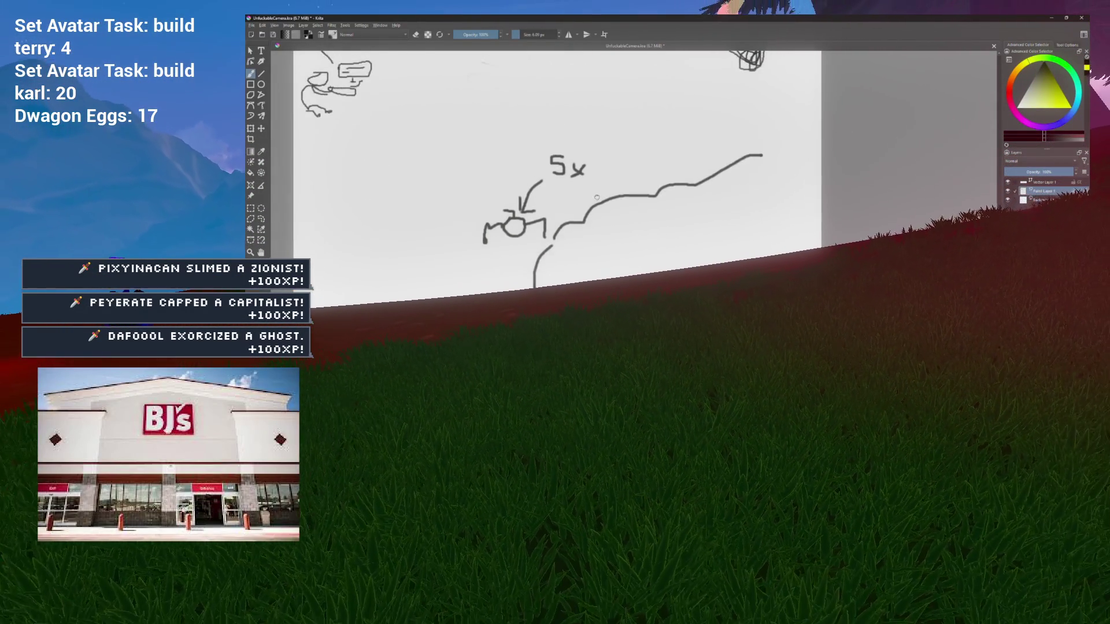
{"action": "mouse_move", "coordinate": [563, 212]}
{"action": "left_mouse_down"}
{"action": "mouse_move", "coordinate": [667, 146]}
{"action": "mouse_move", "coordinate": [653, 190]}
{"action": "left_mouse_up"}
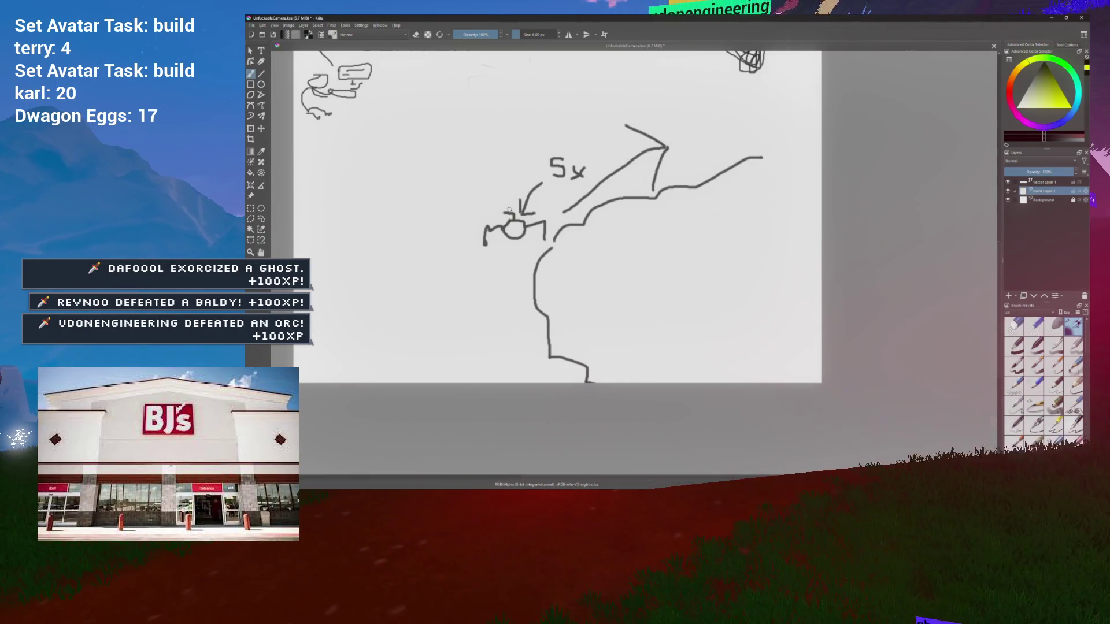
{"action": "scroll", "coordinate": [650, 162], "scroll_direction": "right", "scroll_amount": 2}
{"action": "scroll", "coordinate": [650, 162], "scroll_direction": "down", "scroll_amount": 1}
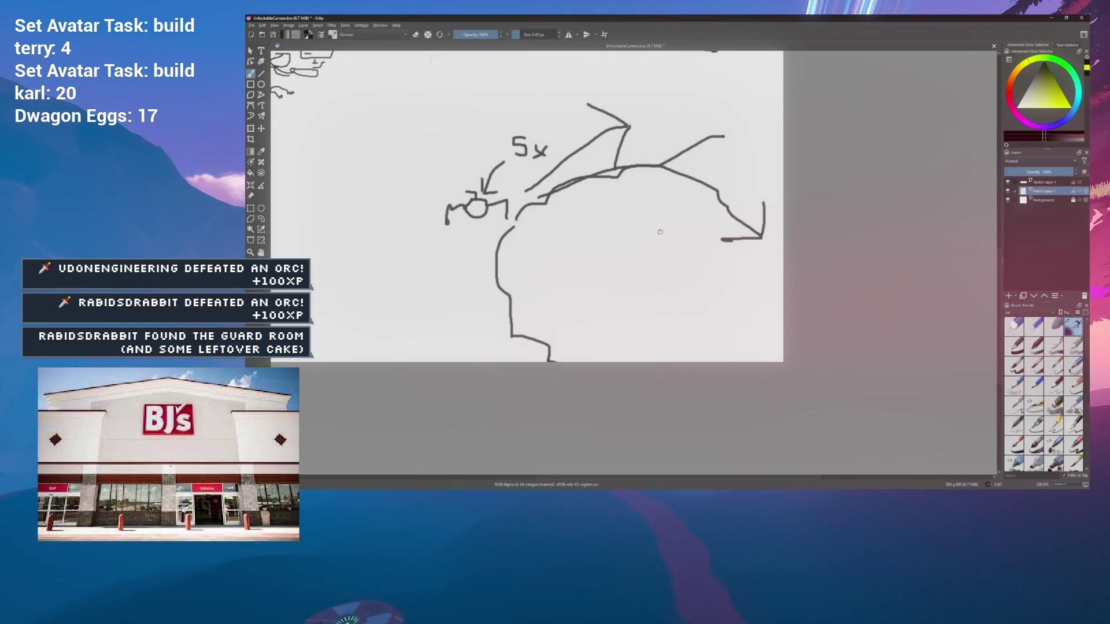
- Draw a wavy line under the large curved shape, then minimize Krita
{"action": "scroll", "coordinate": [619, 208], "scroll_direction": "right", "scroll_amount": 2}
{"action": "scroll", "coordinate": [591, 191], "scroll_direction": "right", "scroll_amount": 2}
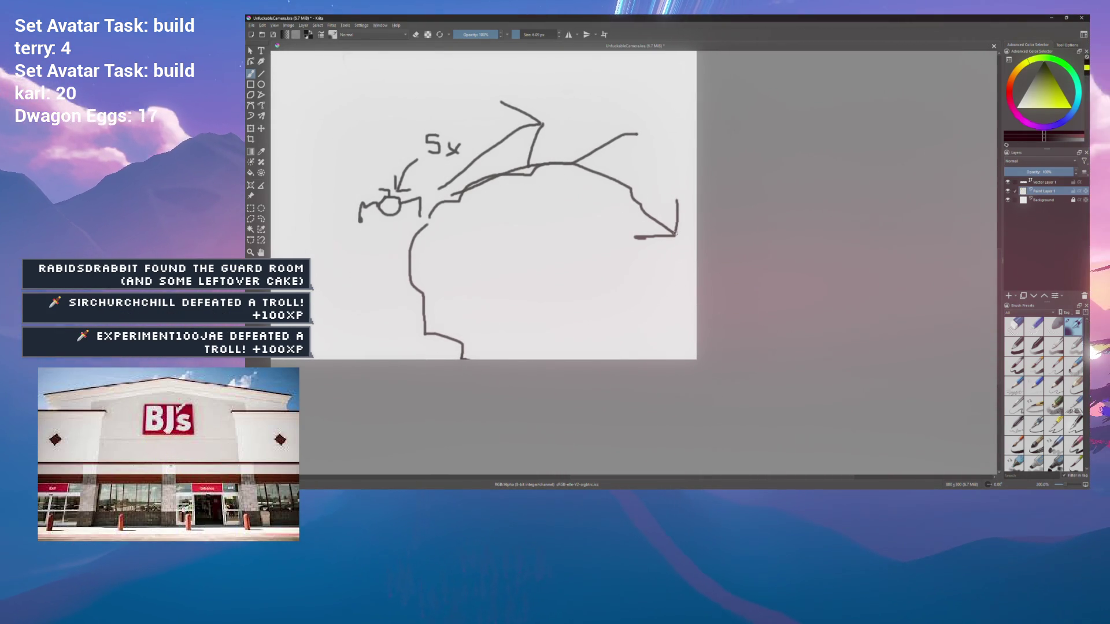
{"action": "scroll", "coordinate": [489, 169], "scroll_direction": "left", "scroll_amount": 4}
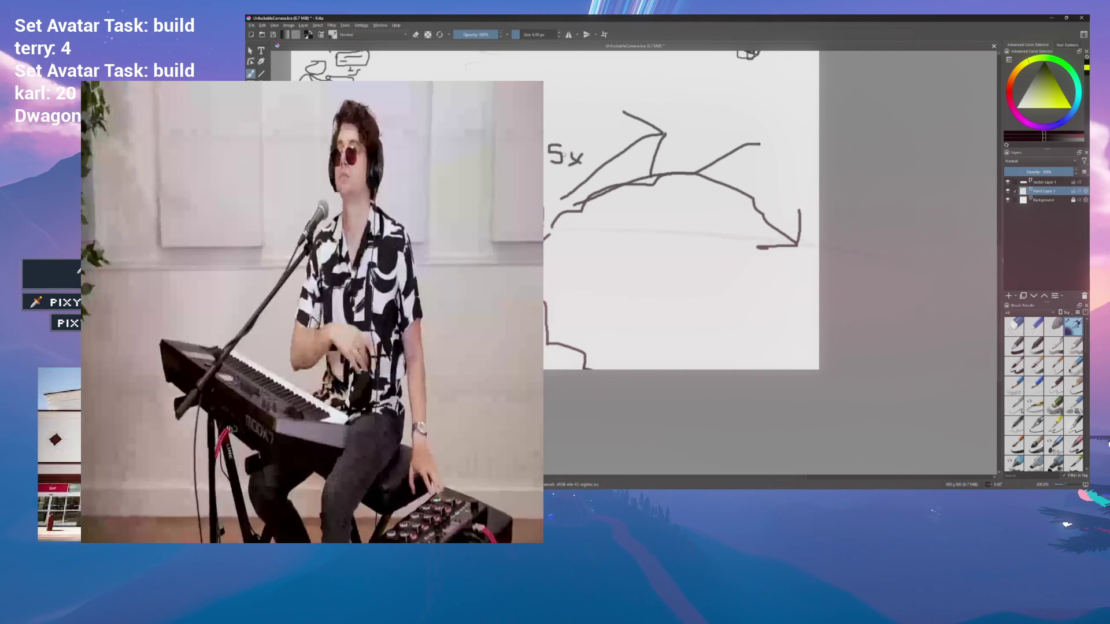
{"action": "scroll", "coordinate": [563, 154], "scroll_direction": "up", "scroll_amount": 3}
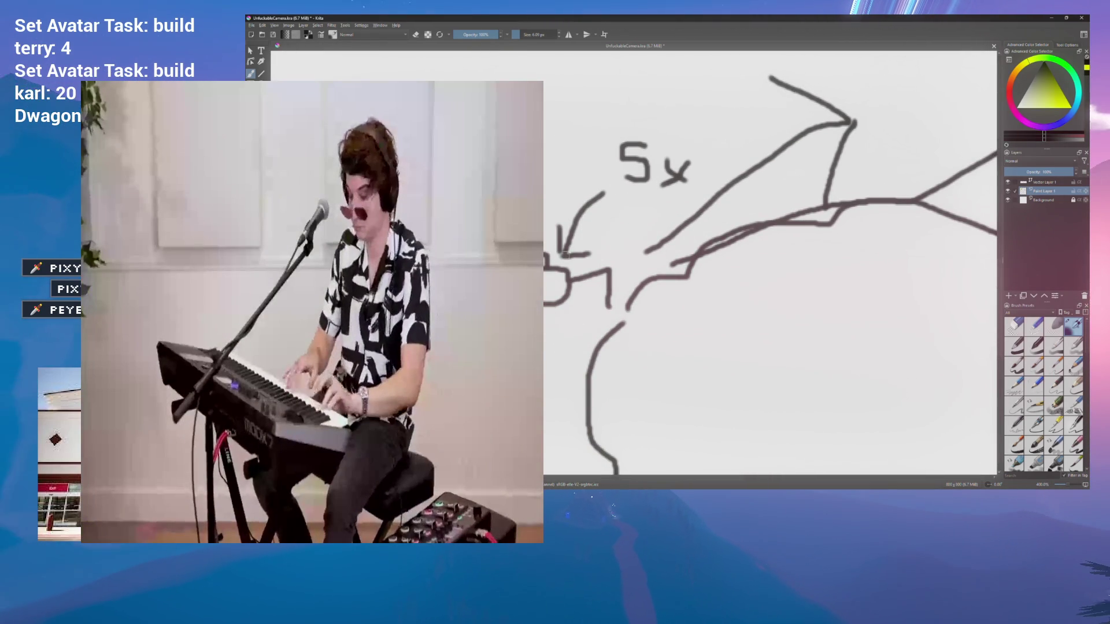
{"action": "mouse_move", "coordinate": [556, 309]}
{"action": "left_mouse_down"}
{"action": "mouse_move", "coordinate": [720, 359]}
{"action": "mouse_move", "coordinate": [869, 347]}
{"action": "mouse_move", "coordinate": [958, 370]}
{"action": "left_mouse_up"}
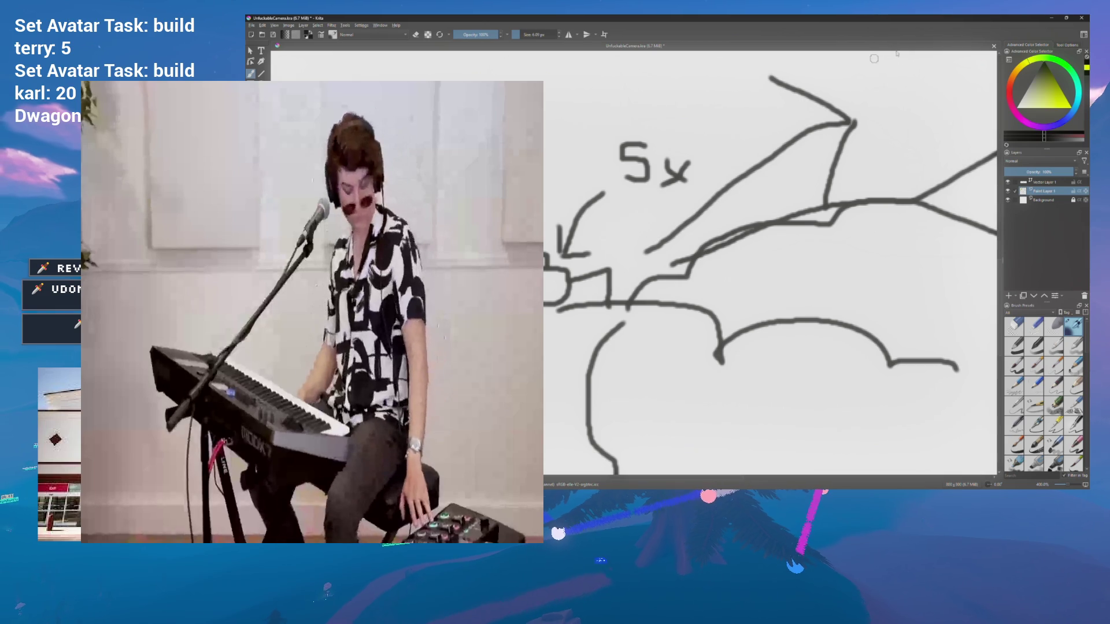
{"action": "left_click", "coordinate": [1051, 19]}
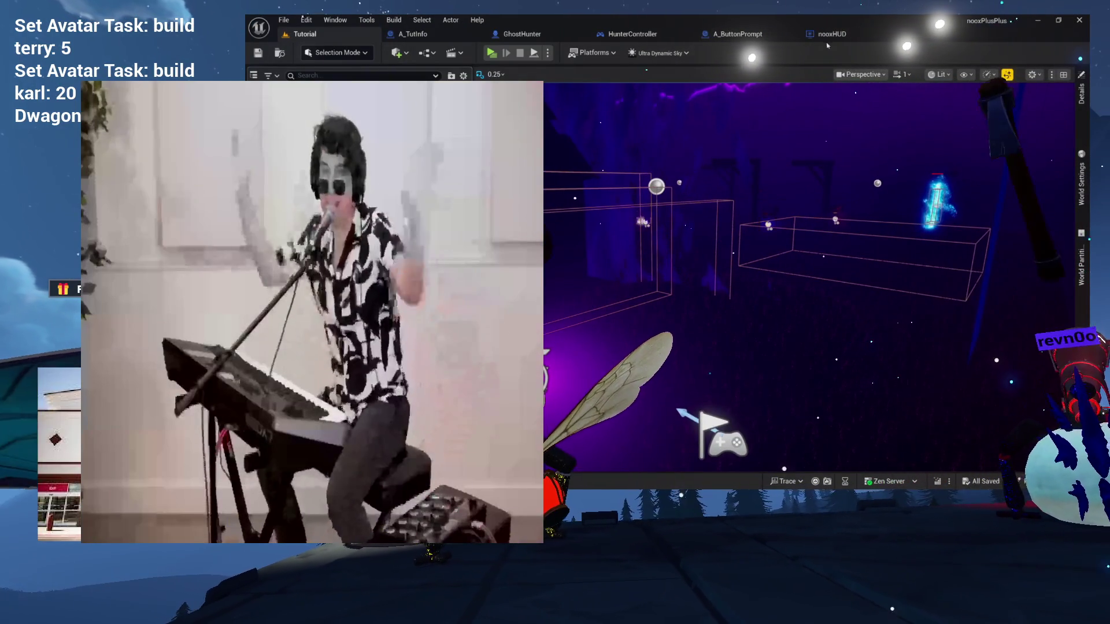
- Switch to the nooxHUD Blueprint tab showing the AddHighlightHUD function graph
{"action": "left_click", "coordinate": [831, 34]}
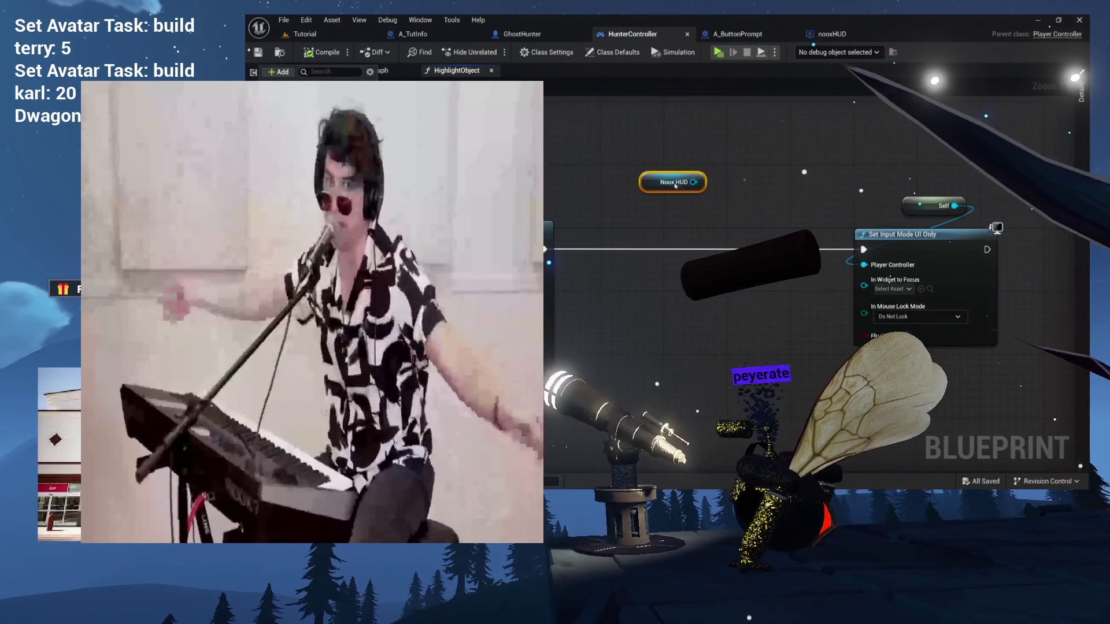
{"action": "left_click", "coordinate": [828, 35]}
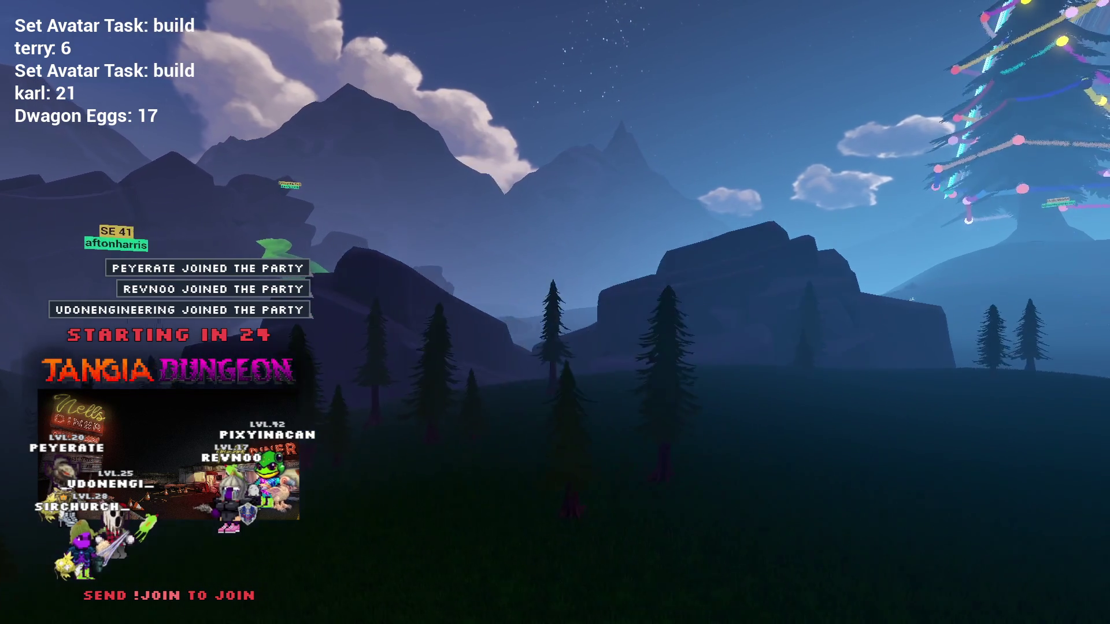
- Alt+Tab back to the nooxHUD Blueprint editor with the AddHighlightHUD graph
{"action": "key", "text": "alt+Tab"}
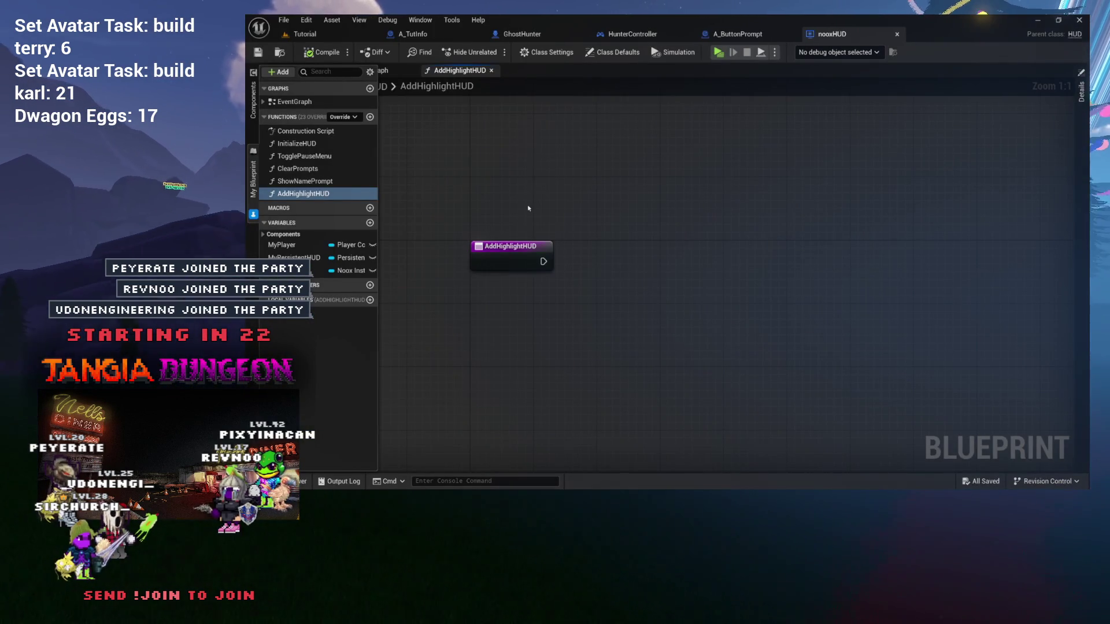
- In the Content Drawer's UI folder, create a User Widget blueprint named HighlightHUD
{"action": "key", "text": "ctrl+space"}
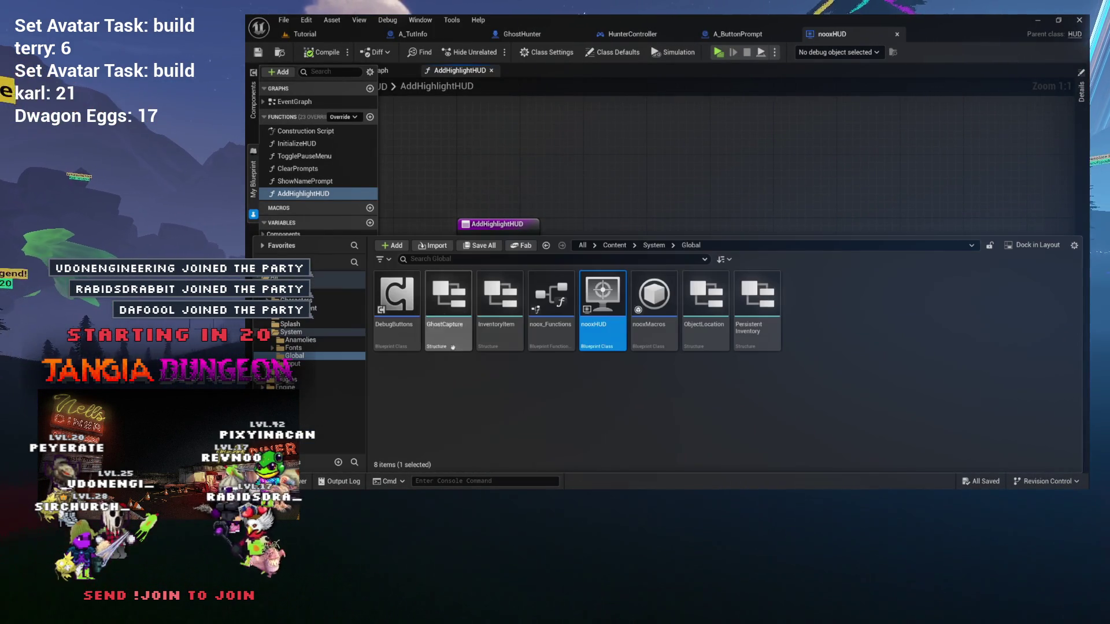
{"action": "left_click", "coordinate": [283, 372]}
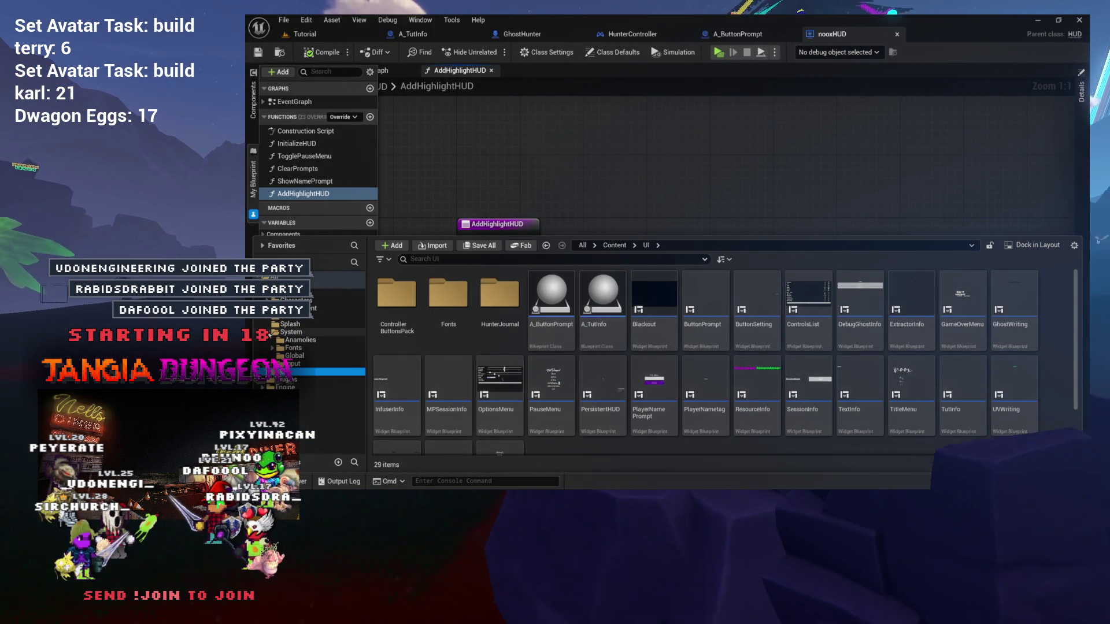
{"action": "scroll", "coordinate": [578, 359], "scroll_direction": "down", "scroll_amount": 1}
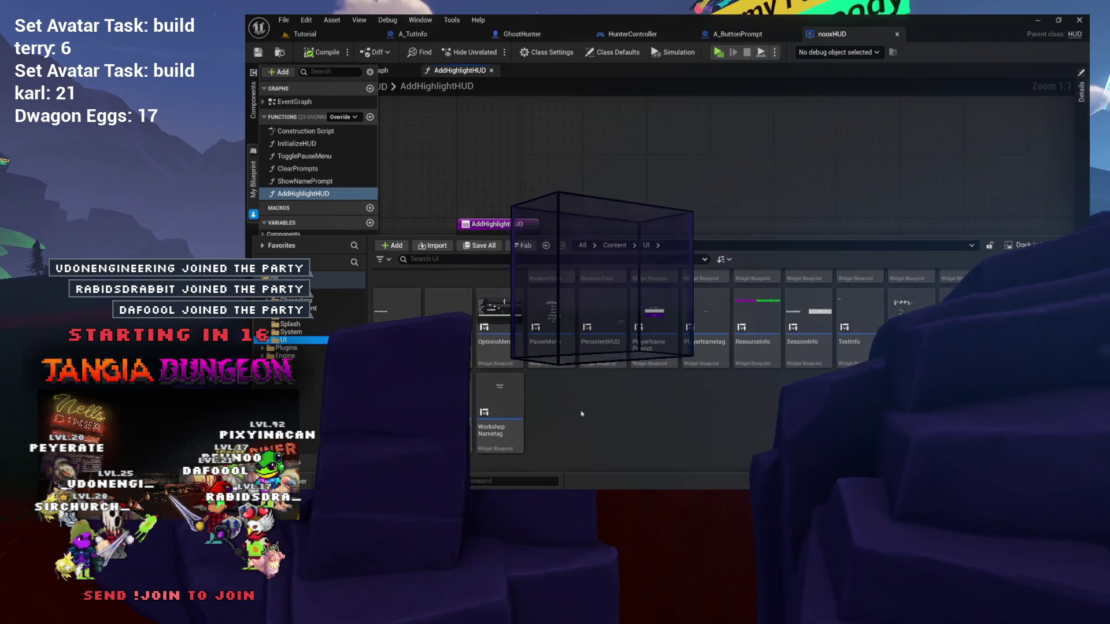
{"action": "right_click", "coordinate": [561, 406]}
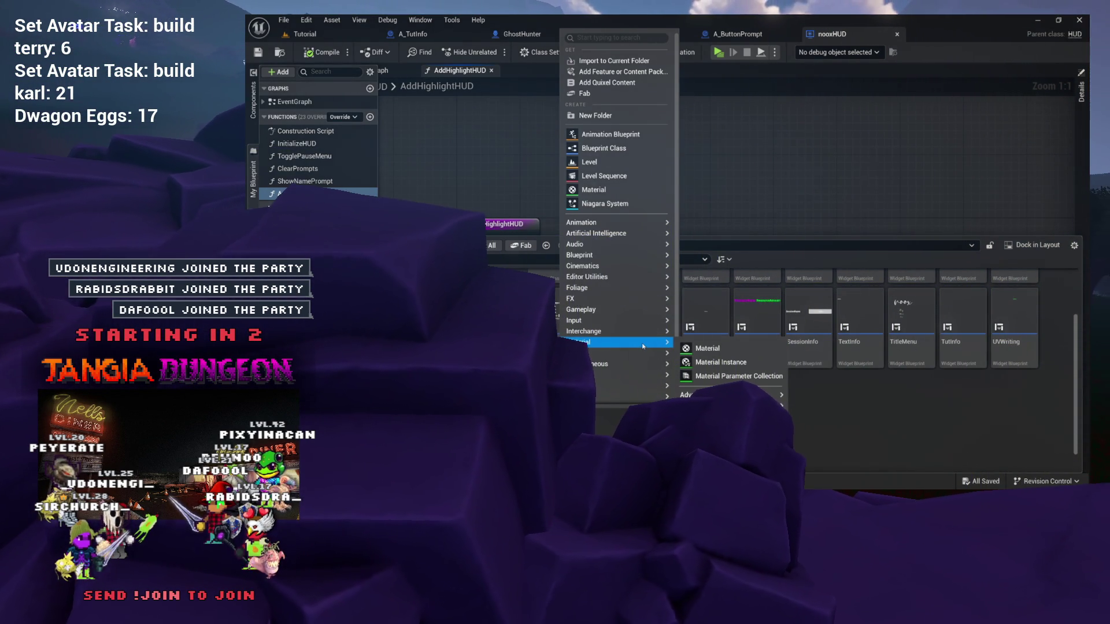
{"action": "mouse_move", "coordinate": [637, 259]}
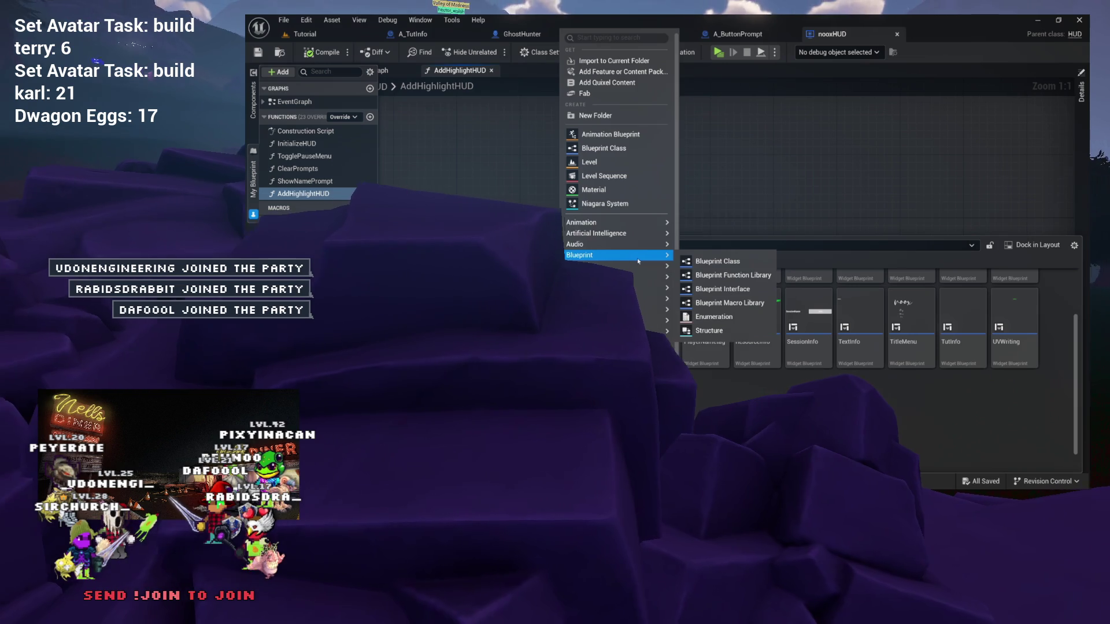
{"action": "scroll", "coordinate": [638, 261], "scroll_direction": "down", "scroll_amount": 2}
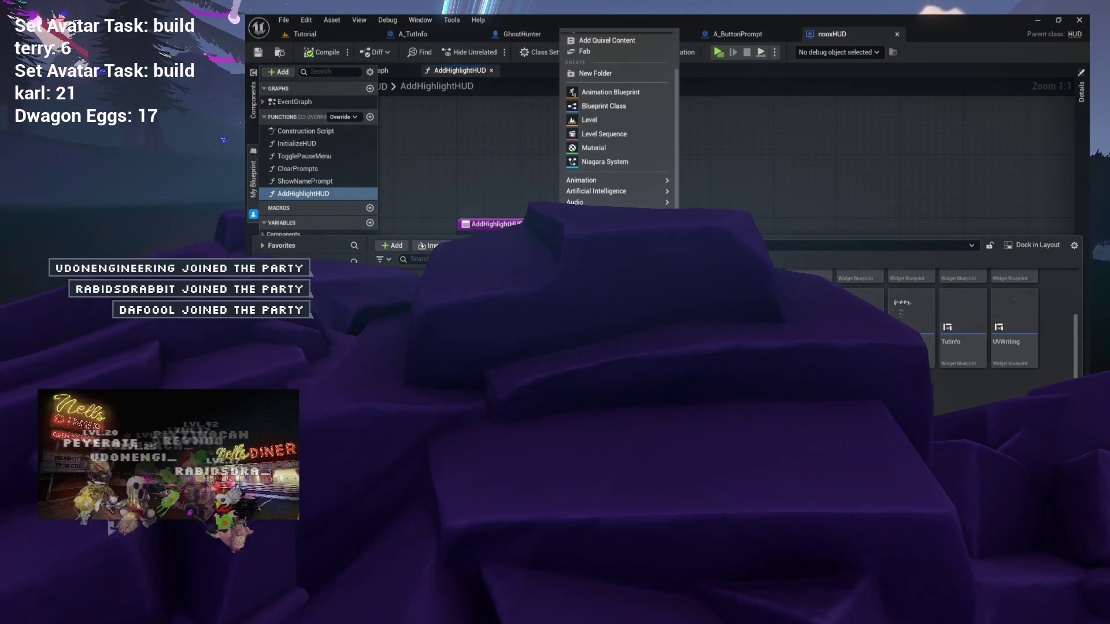
{"action": "left_click", "coordinate": [567, 187]}
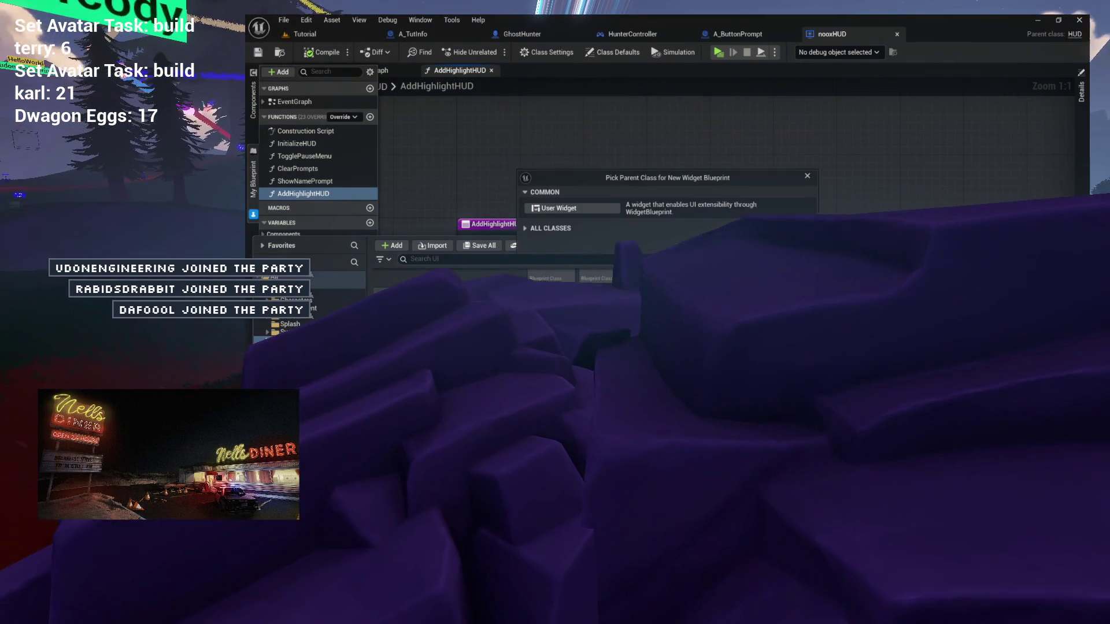
{"action": "left_click", "coordinate": [612, 208]}
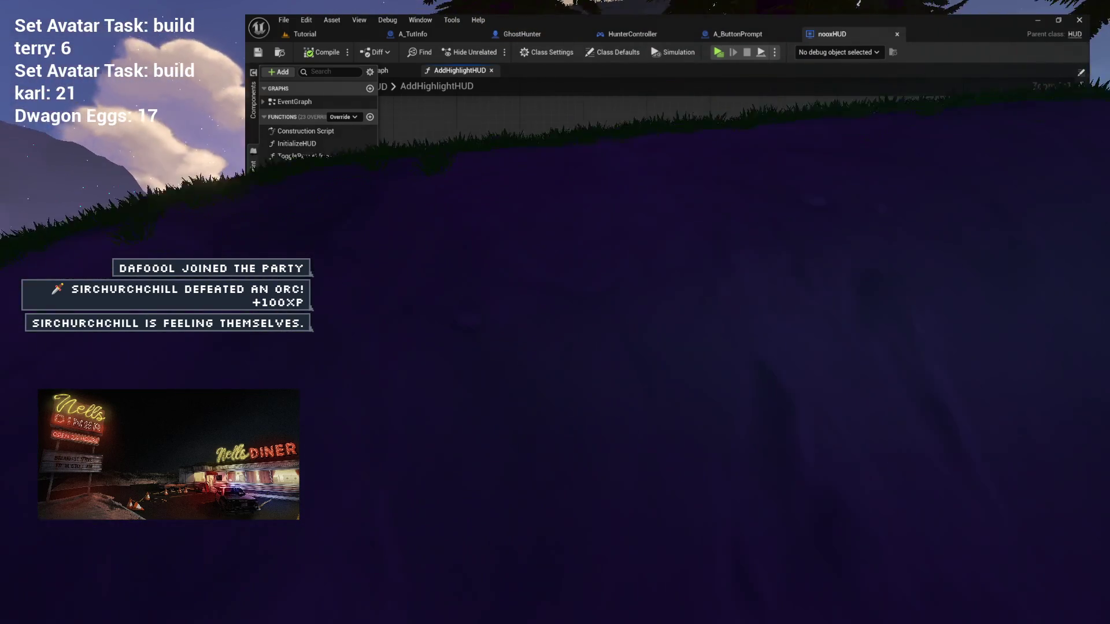
{"action": "type", "text": "Highlight"}
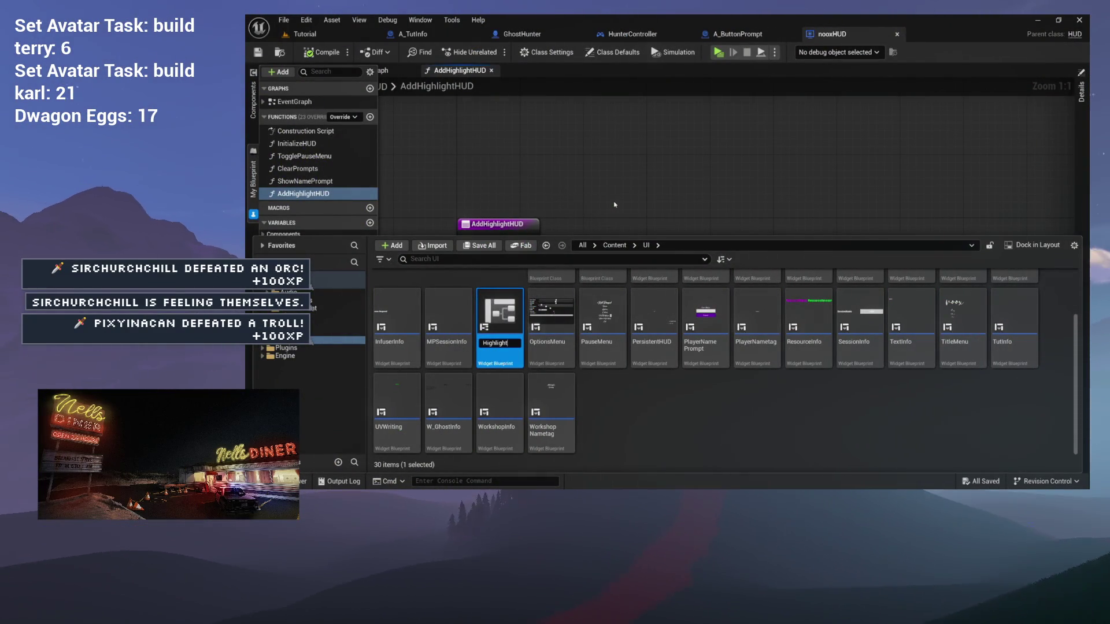
{"action": "type", "text": "HUD"}
- Confirm the HighlightHUD name, compile the widget, and expand the Palette's COMMON category
{"action": "key", "text": "Return"}
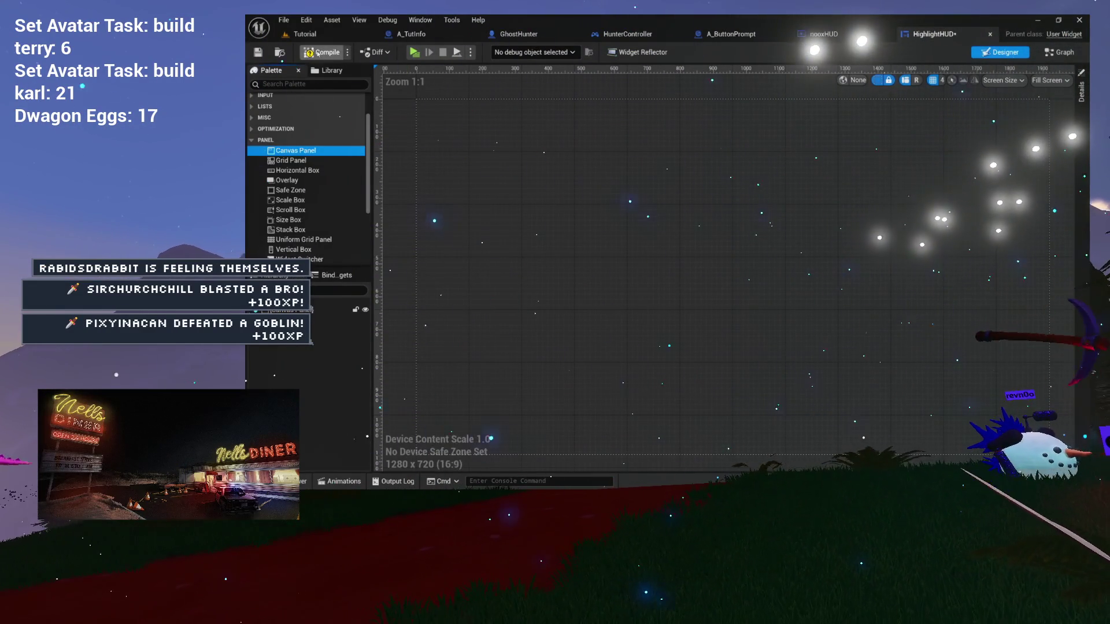
{"action": "left_click", "coordinate": [317, 53]}
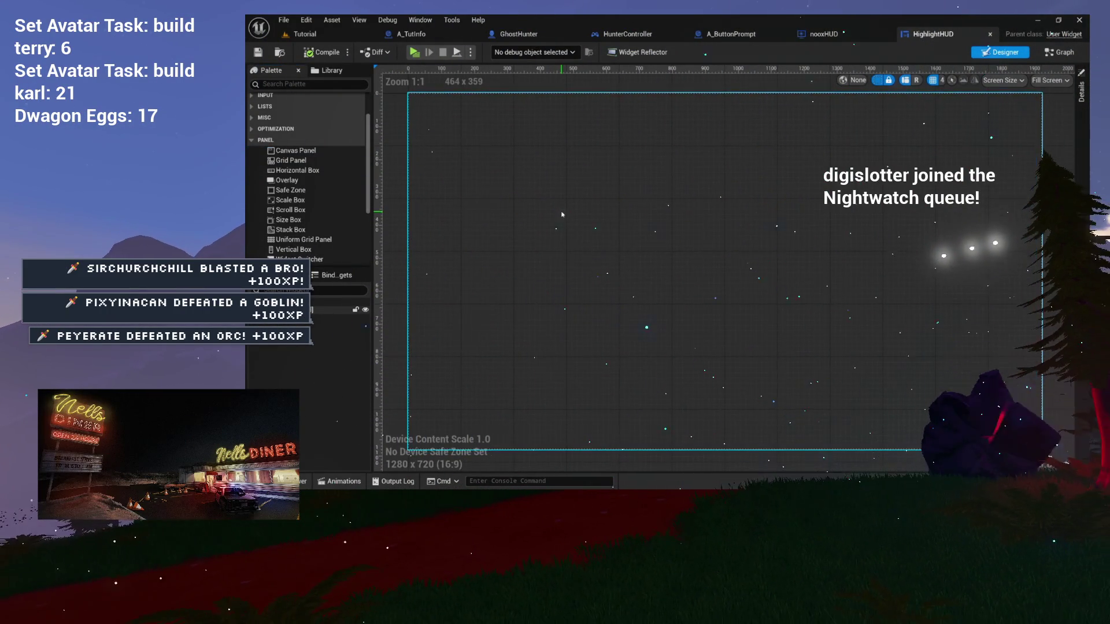
{"action": "scroll", "coordinate": [562, 212], "scroll_direction": "down", "scroll_amount": 1}
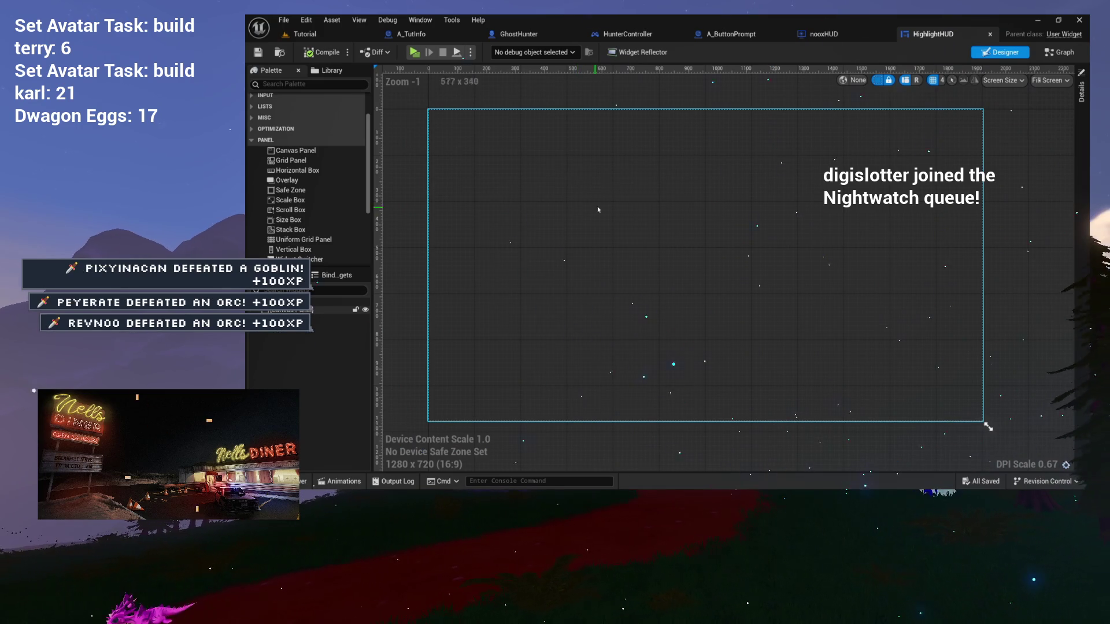
{"action": "left_click", "coordinate": [256, 141]}
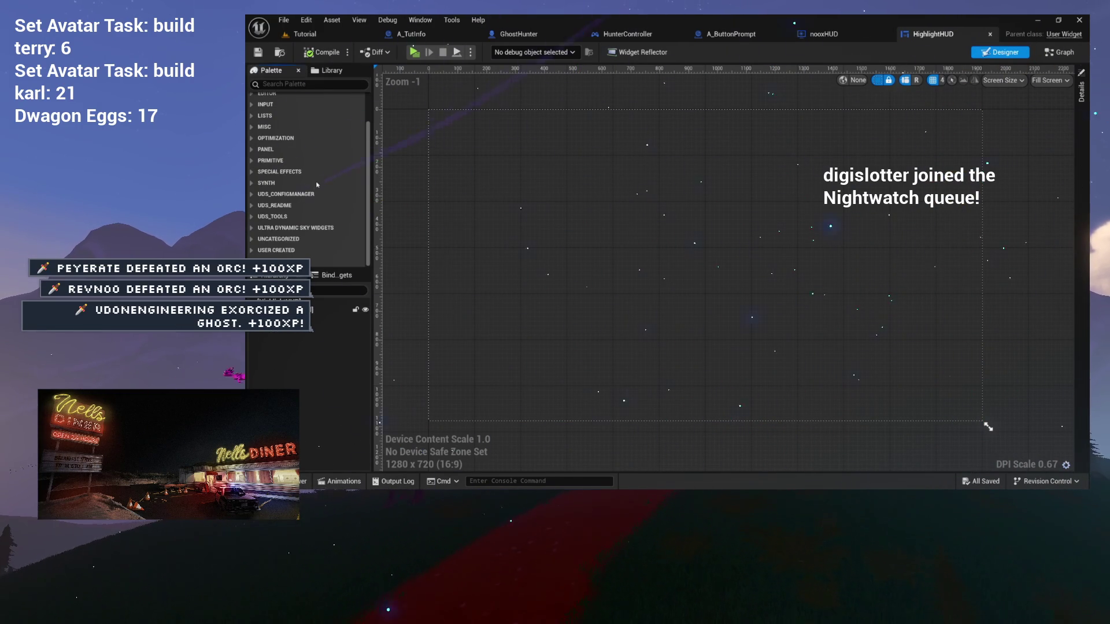
{"action": "scroll", "coordinate": [284, 136], "scroll_direction": "up", "scroll_amount": 1}
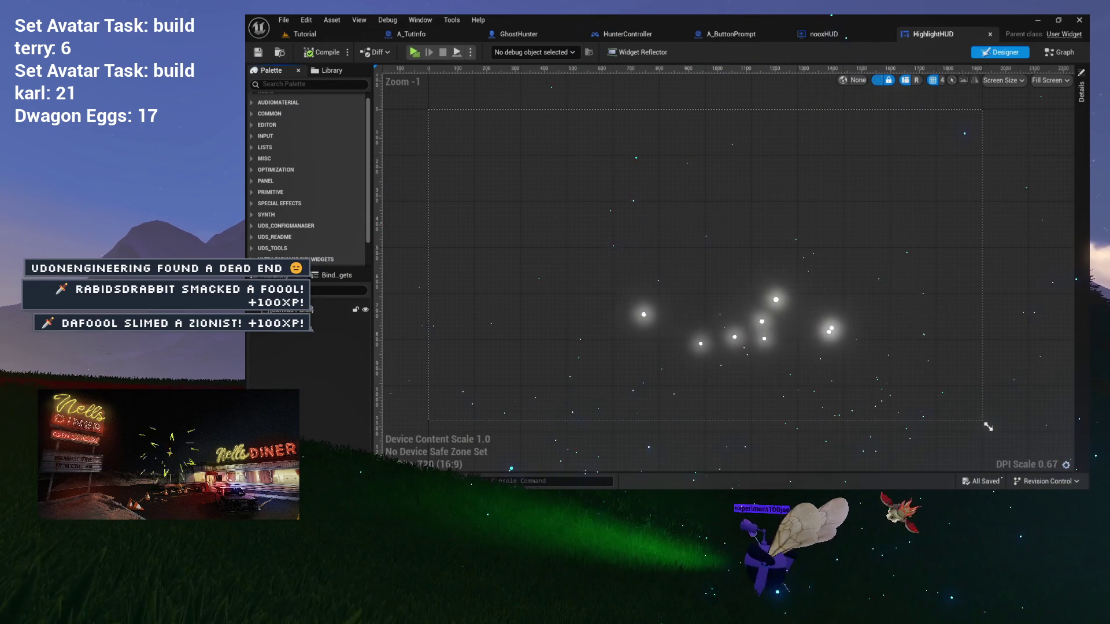
{"action": "left_click", "coordinate": [269, 114]}
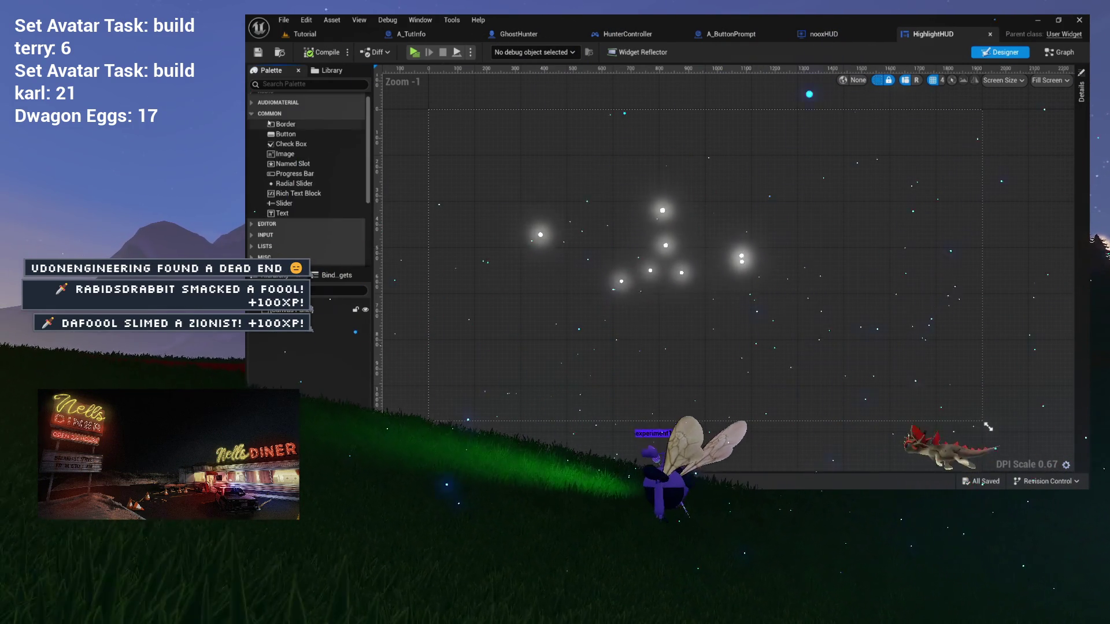
- Add a Button anchored bottom-centre with alignment 0.5 and Position Y -200
{"action": "left_click_drag", "start_coordinate": [285, 133], "coordinate": [324, 314]}
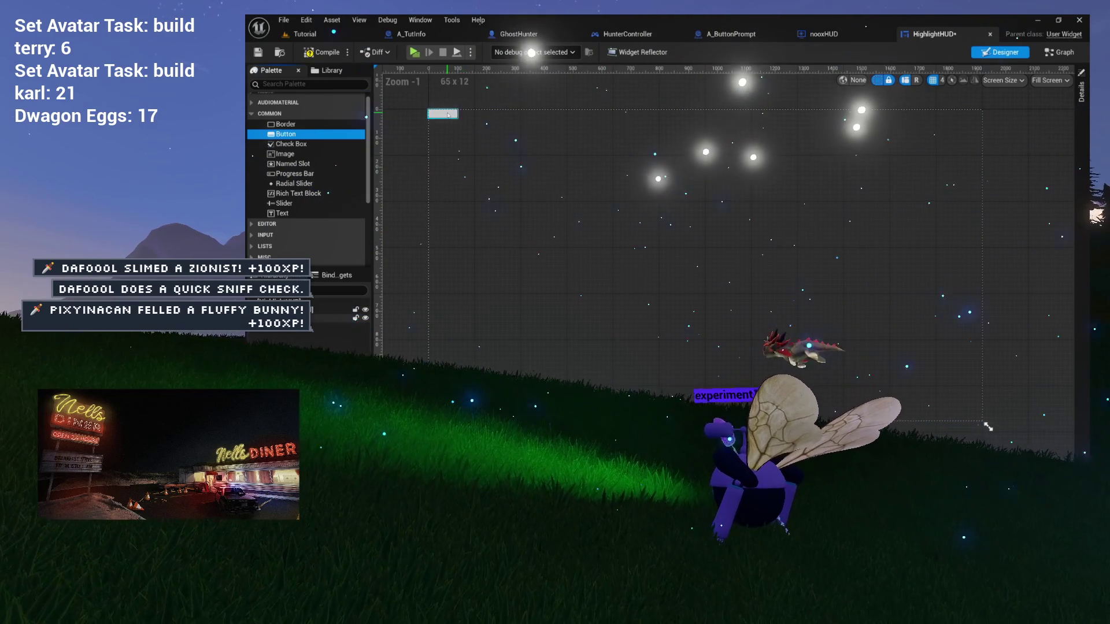
{"action": "left_click", "coordinate": [1080, 135]}
{"action": "left_click", "coordinate": [967, 123]}
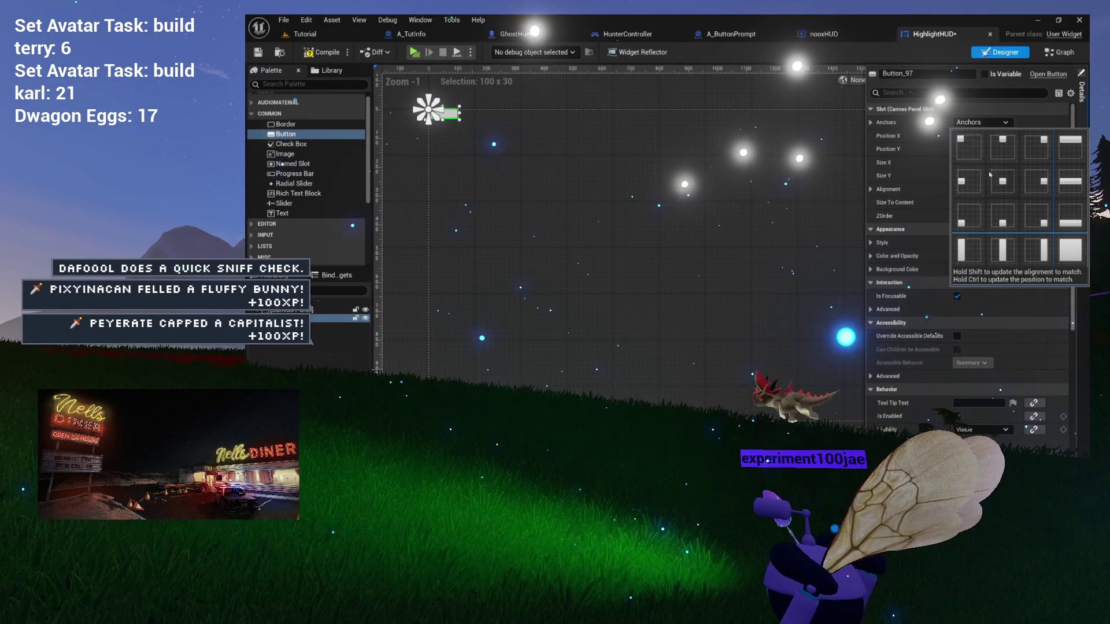
{"action": "left_click", "coordinate": [1002, 217]}
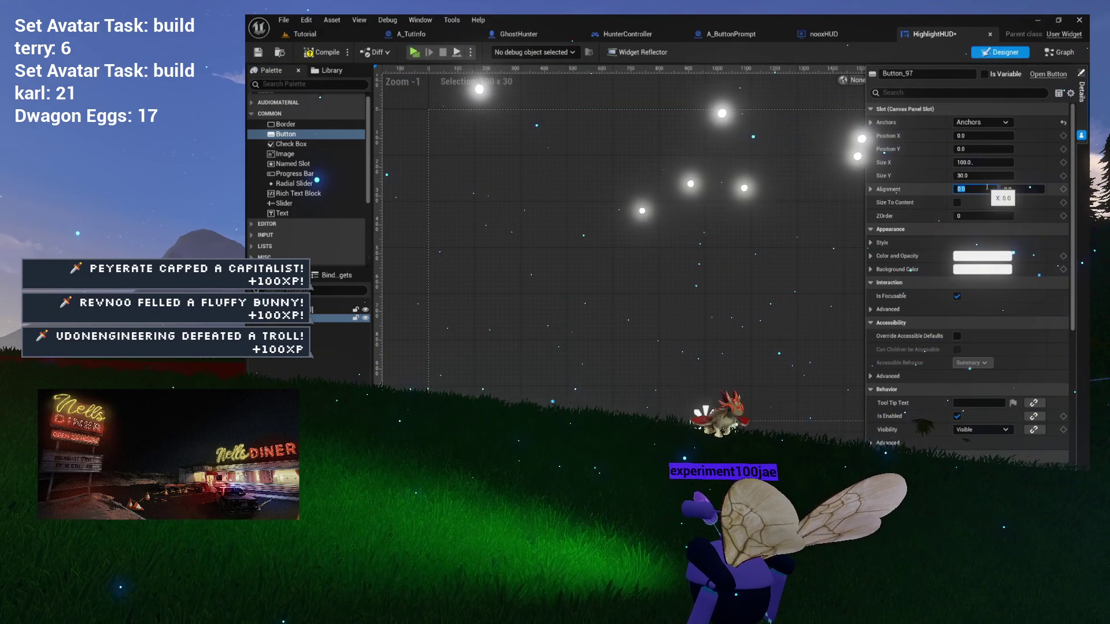
{"action": "type", "text": "0.5"}
{"action": "key", "text": "Tab"}
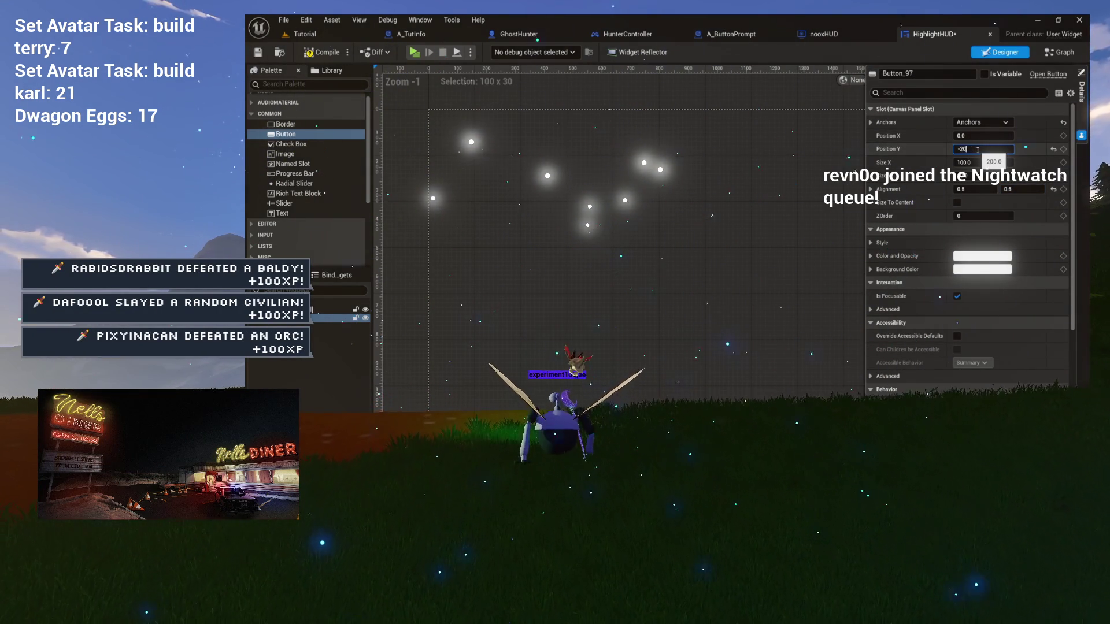
{"action": "type", "text": "0.0"}
{"action": "key", "text": "Return"}
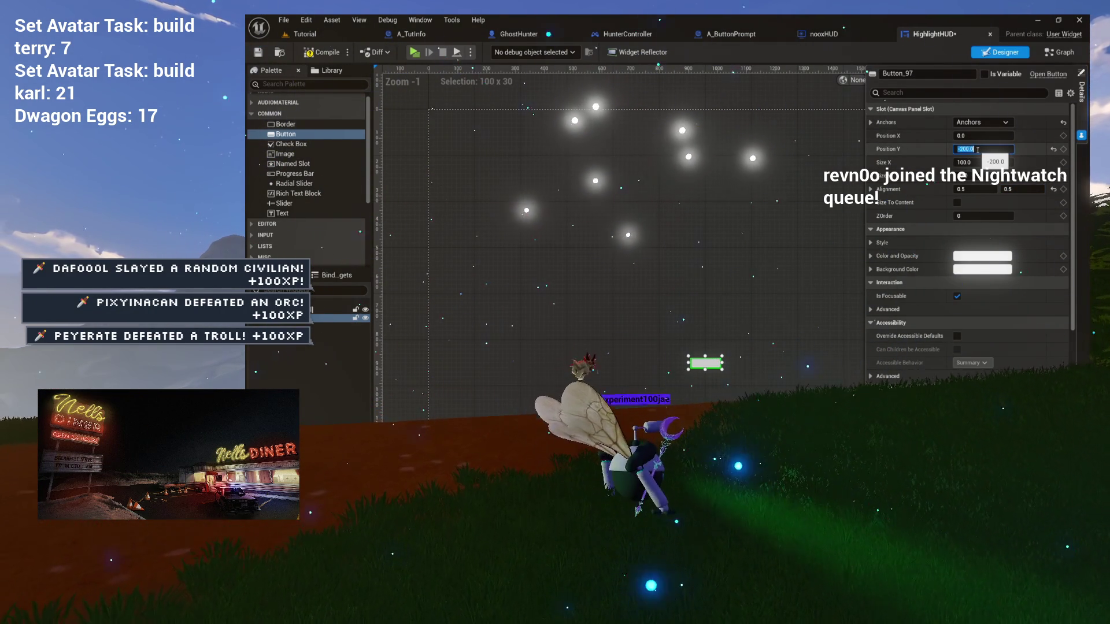
- Size the button 300 by 80 and drop a Text Block inside it
{"action": "left_click_drag", "start_coordinate": [738, 400], "coordinate": [690, 382]}
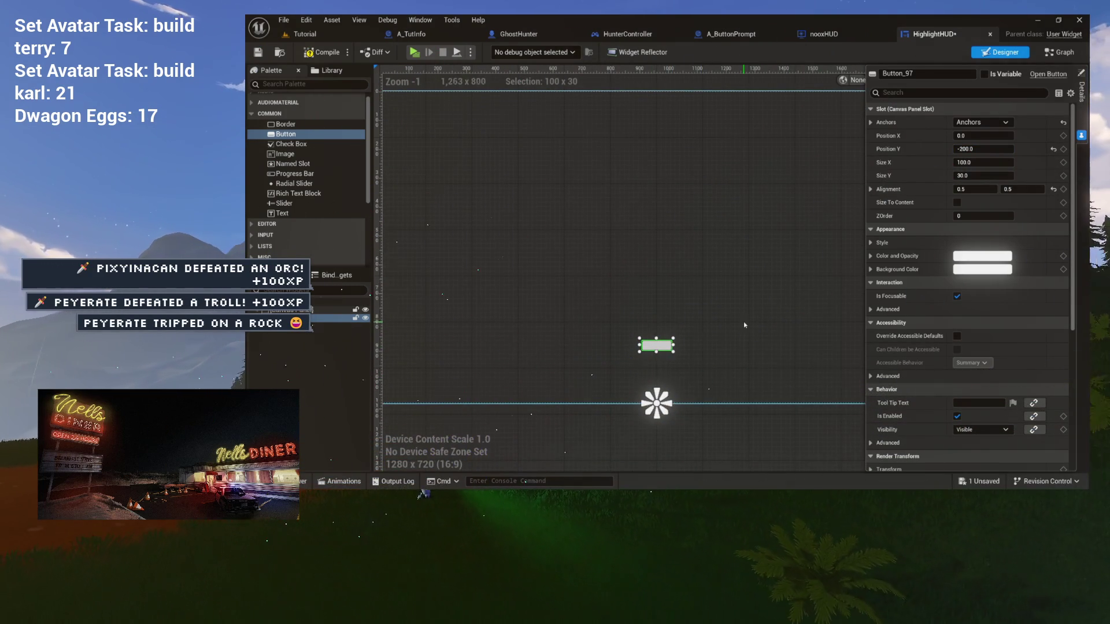
{"action": "scroll", "coordinate": [744, 321], "scroll_direction": "up", "scroll_amount": 1}
{"action": "scroll", "coordinate": [779, 289], "scroll_direction": "up", "scroll_amount": 1}
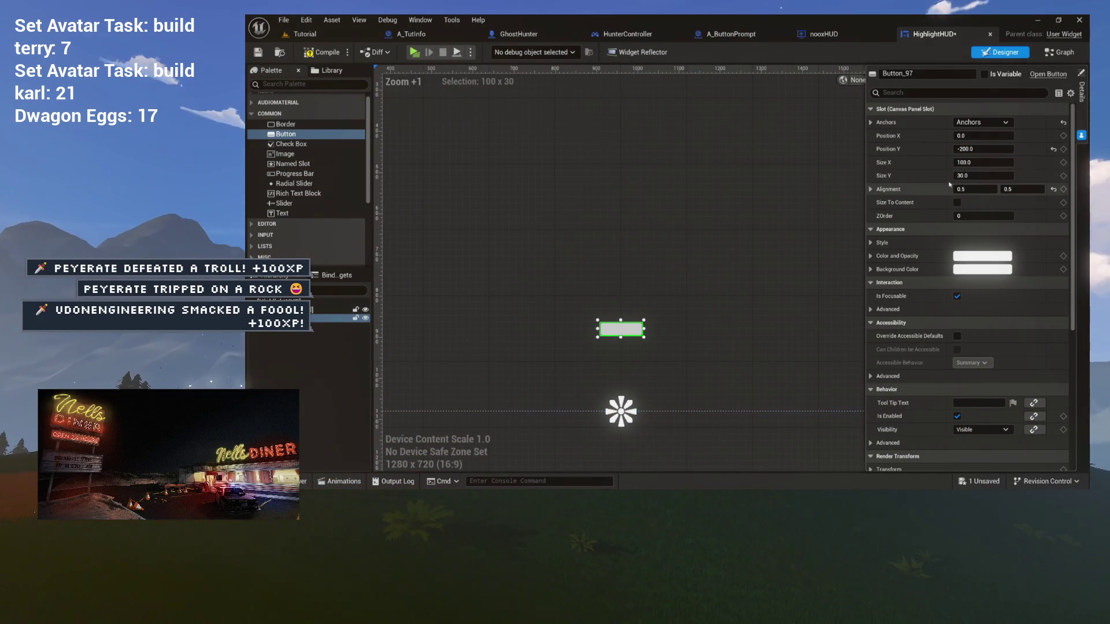
{"action": "left_click", "coordinate": [962, 163]}
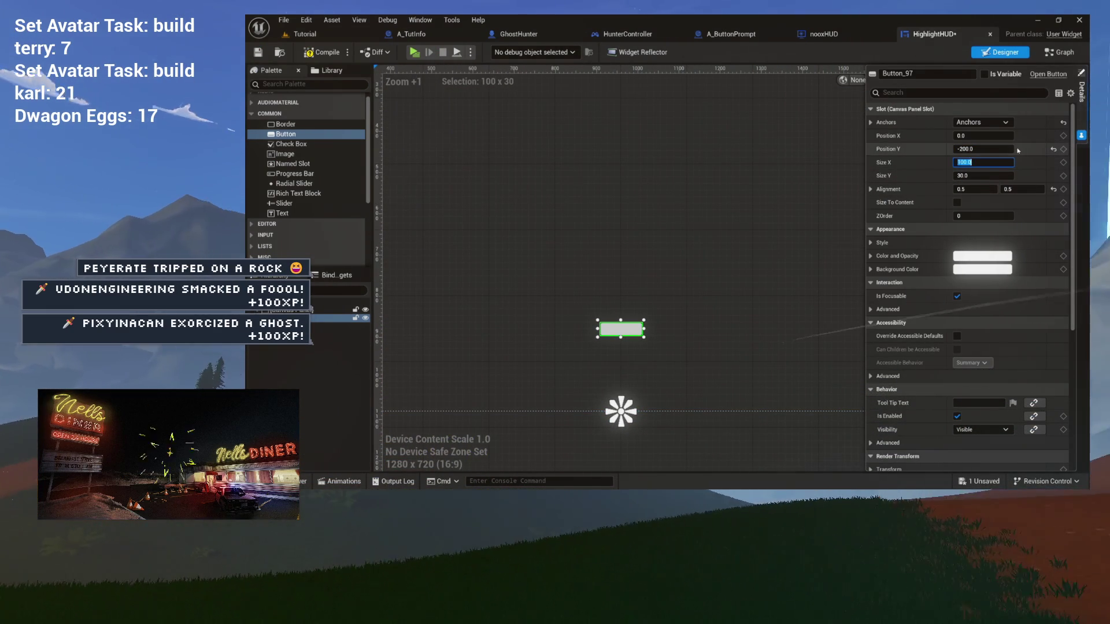
{"action": "type", "text": "300"}
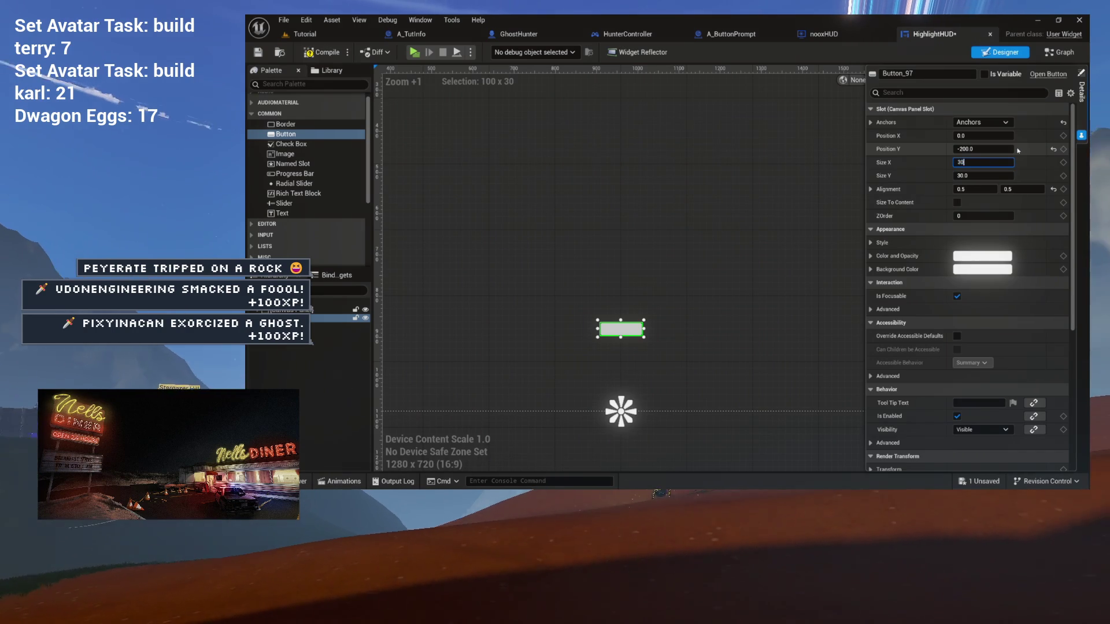
{"action": "key", "text": "Tab"}
{"action": "type", "text": "80"}
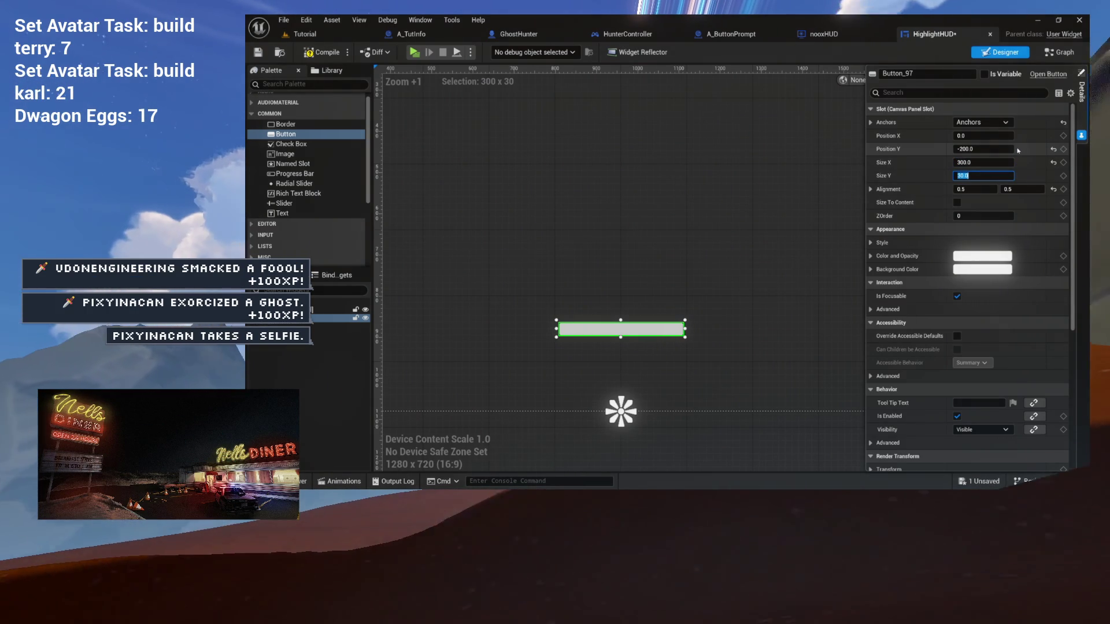
{"action": "key", "text": "Return"}
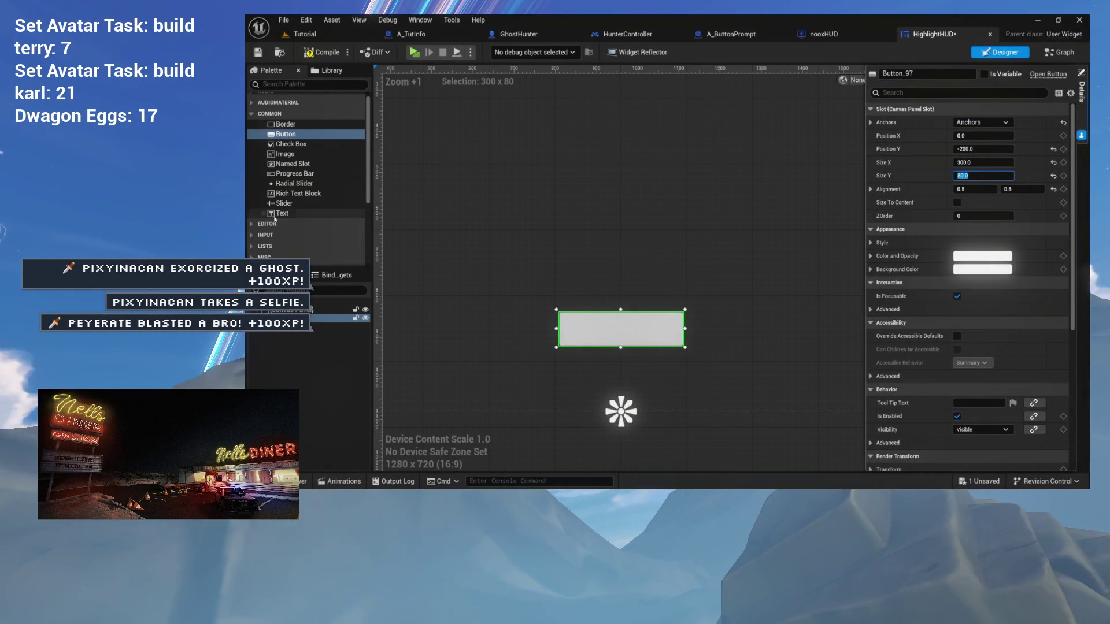
{"action": "left_click_drag", "start_coordinate": [289, 310], "coordinate": [289, 318]}
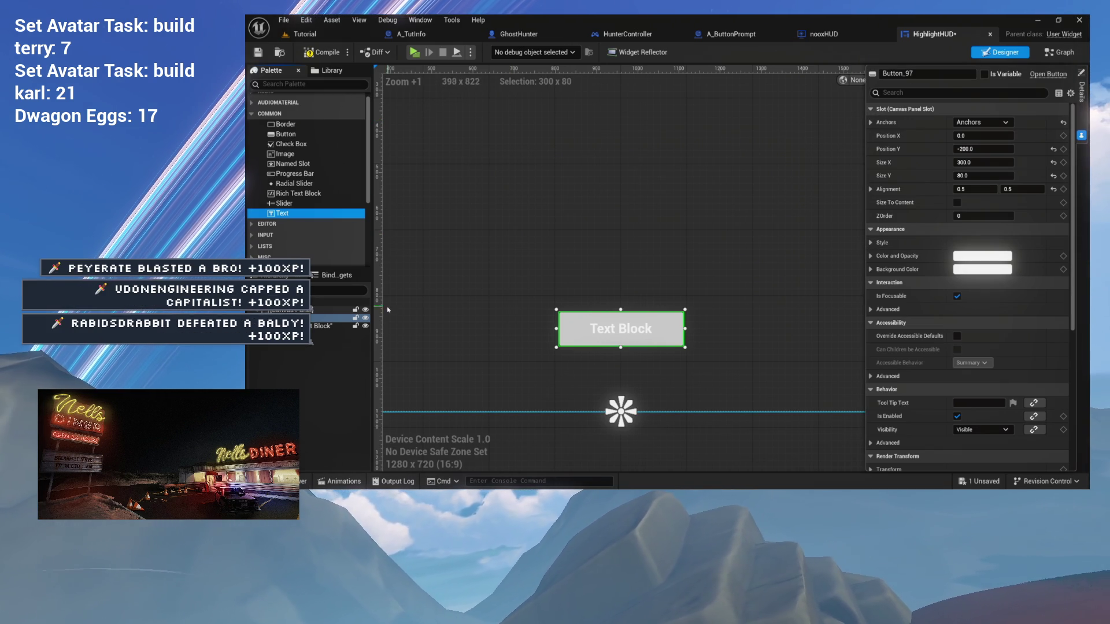
- Set the button's text block to Confirm and compile the HighlightHUD widget
{"action": "left_click", "coordinate": [310, 326]}
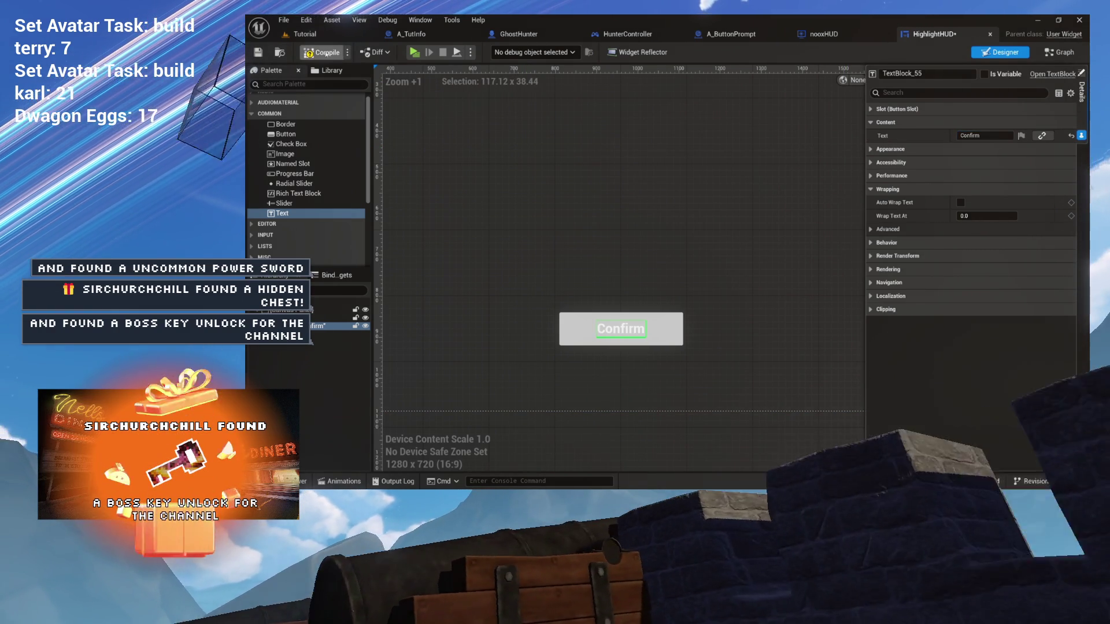
{"action": "left_click", "coordinate": [322, 52]}
{"action": "scroll", "coordinate": [597, 301], "scroll_direction": "down", "scroll_amount": 3}
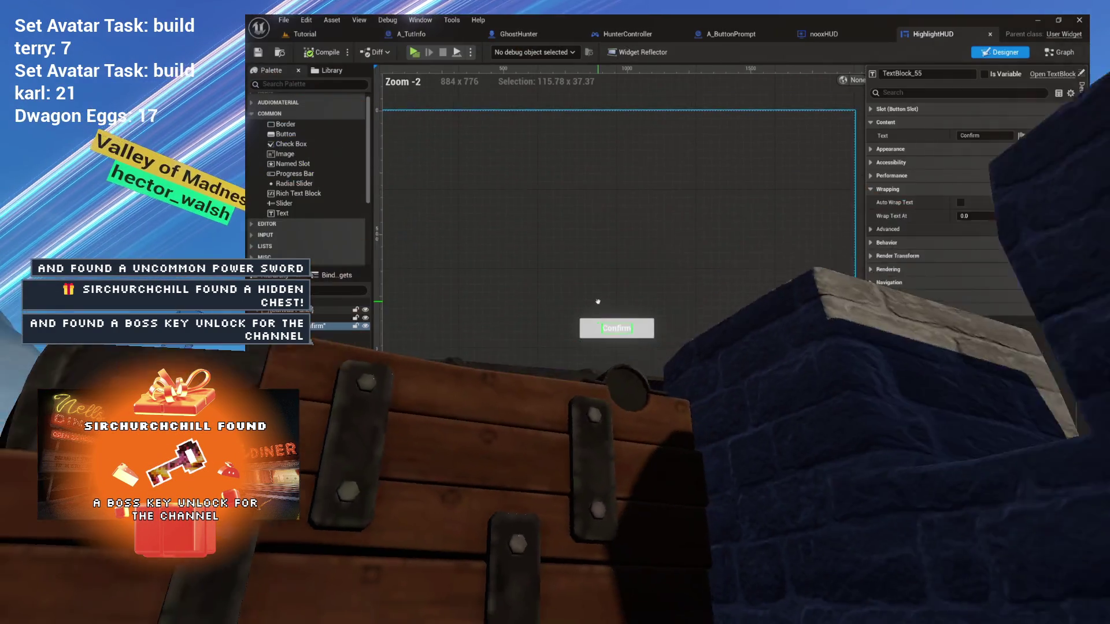
{"action": "scroll", "coordinate": [598, 301], "scroll_direction": "down", "scroll_amount": 1}
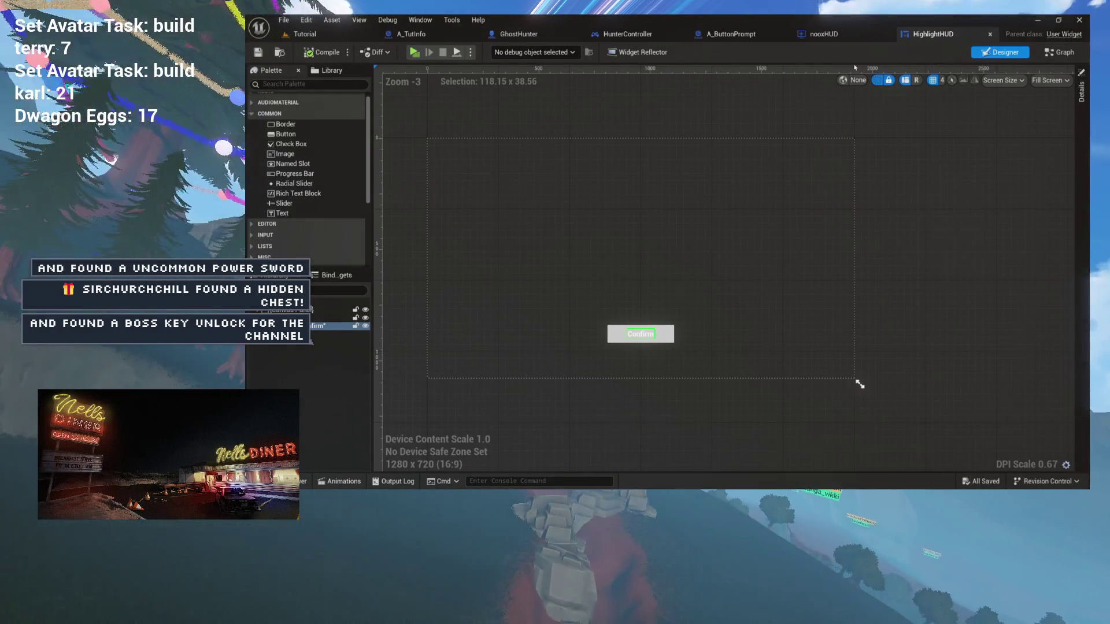
{"action": "left_click", "coordinate": [1061, 52]}
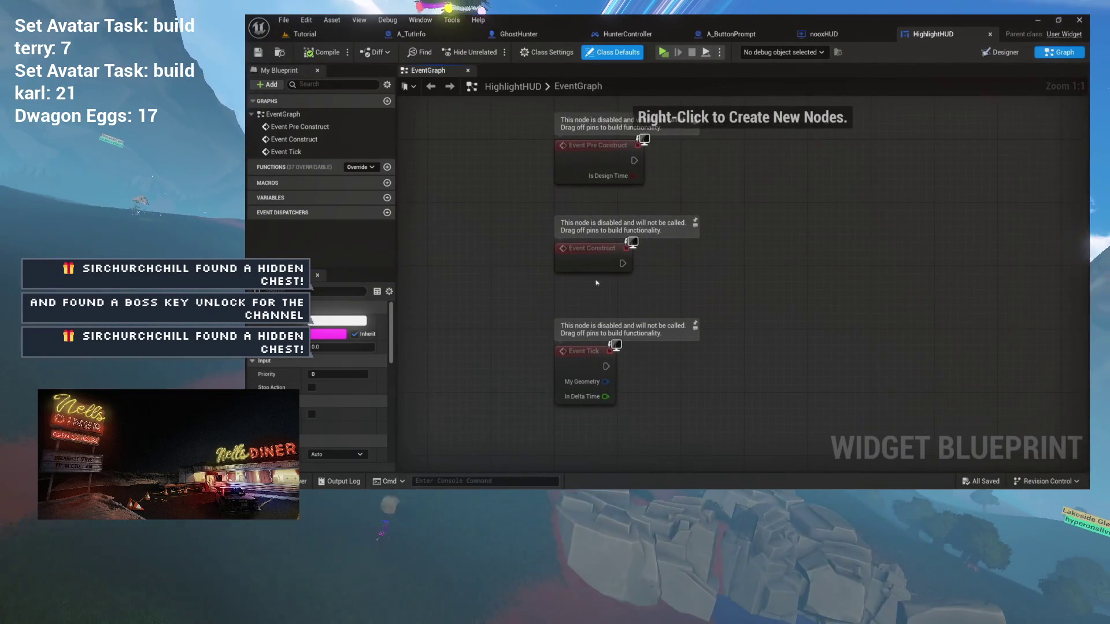
- Delete the Event Pre Construct and Event Tick nodes and reposition Event Construct
{"action": "left_click", "coordinate": [598, 162]}
{"action": "key", "text": "Delete"}
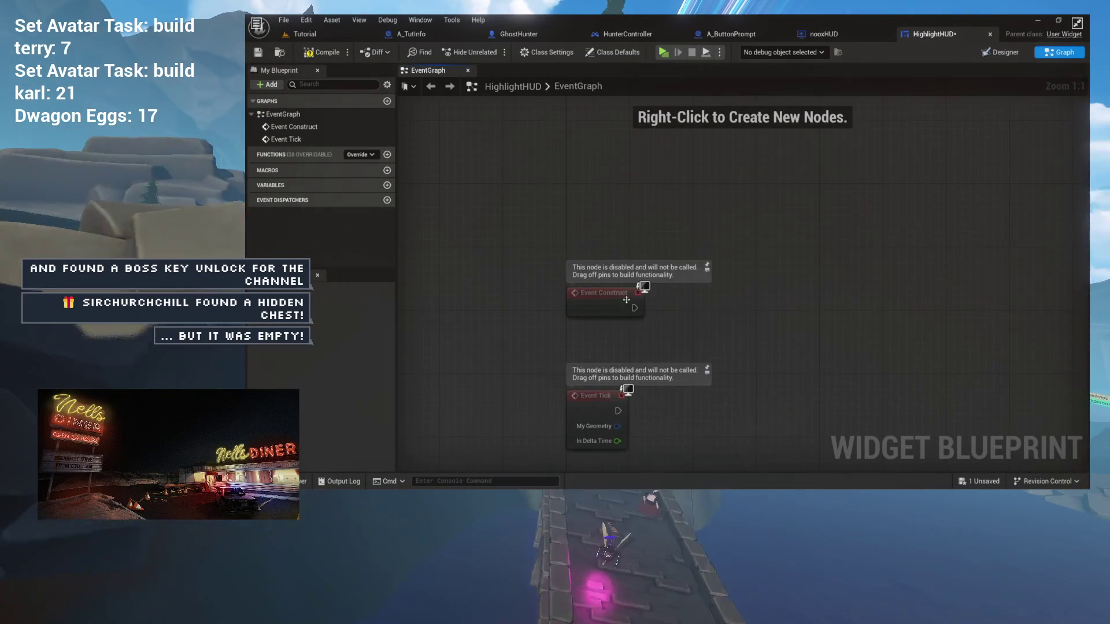
{"action": "left_click", "coordinate": [594, 283]}
{"action": "key", "text": "Delete"}
{"action": "mouse_move", "coordinate": [595, 180]}
{"action": "left_mouse_down"}
{"action": "mouse_move", "coordinate": [534, 265]}
{"action": "mouse_move", "coordinate": [527, 163]}
{"action": "left_mouse_up"}
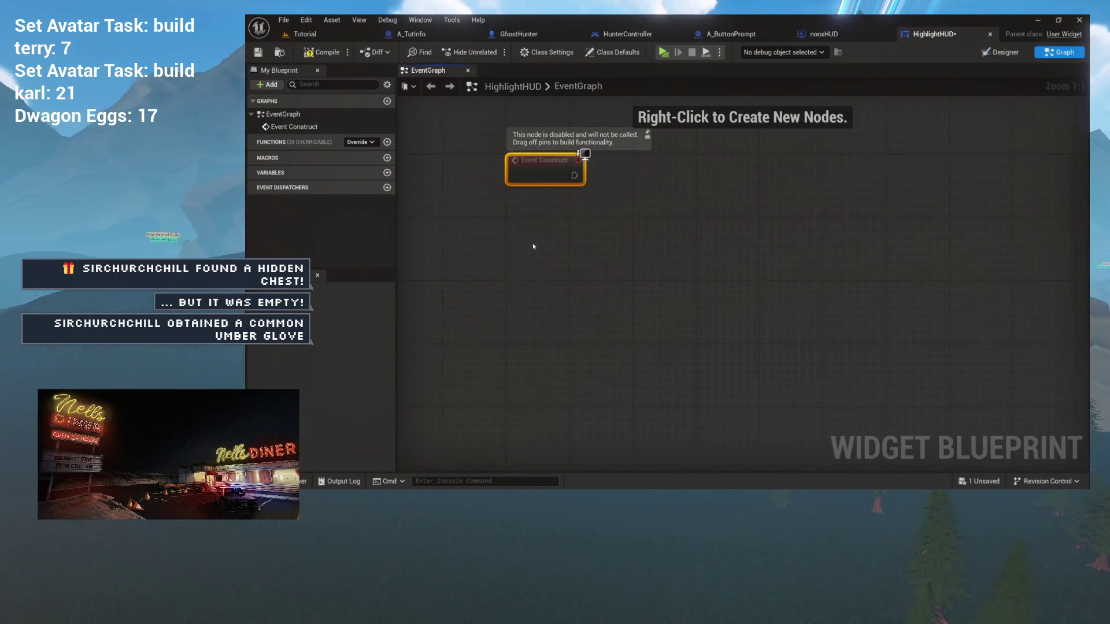
{"action": "left_click_drag", "start_coordinate": [532, 246], "coordinate": [559, 313]}
{"action": "left_click", "coordinate": [990, 52]}
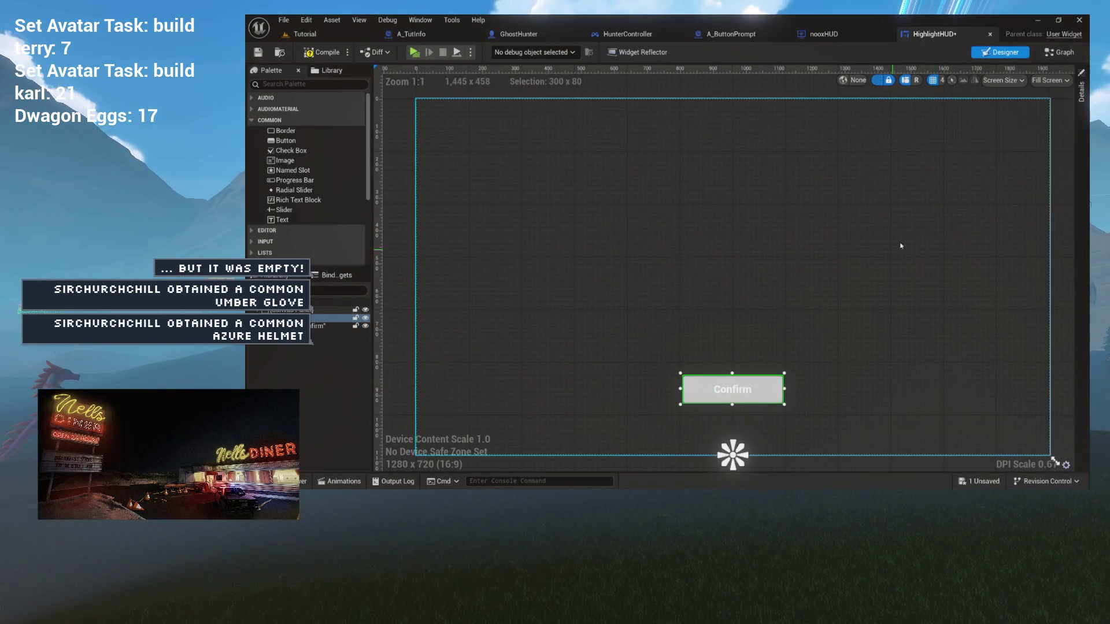
- Add ConfirmButton's On Clicked event from the Details Events and delete Event Construct
{"action": "left_click", "coordinate": [1080, 92]}
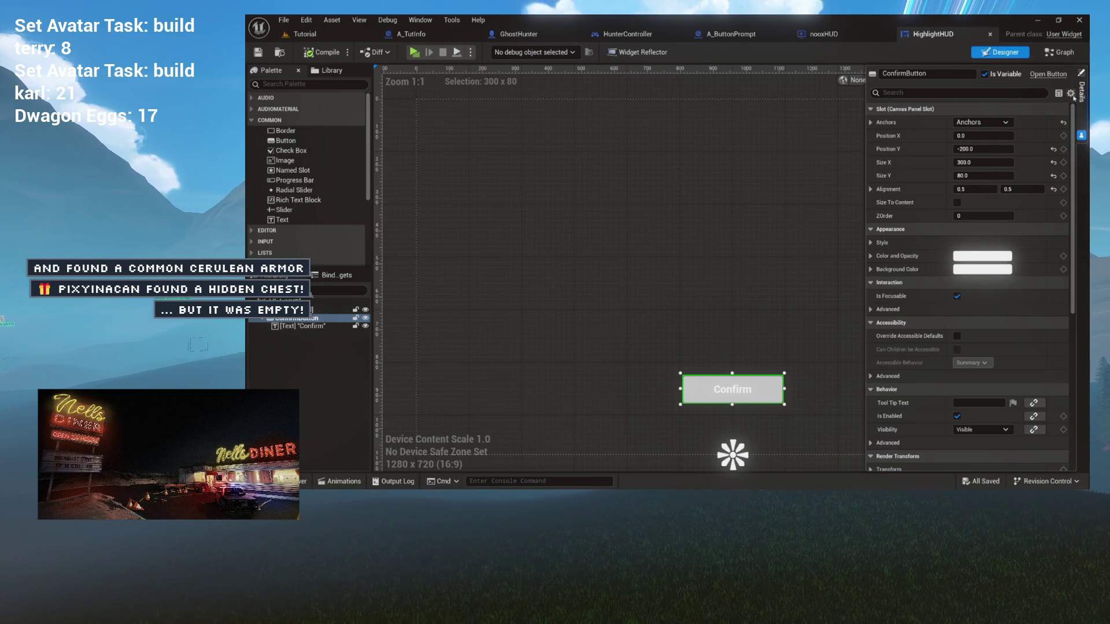
{"action": "left_click", "coordinate": [1071, 94]}
{"action": "left_click", "coordinate": [1019, 184]}
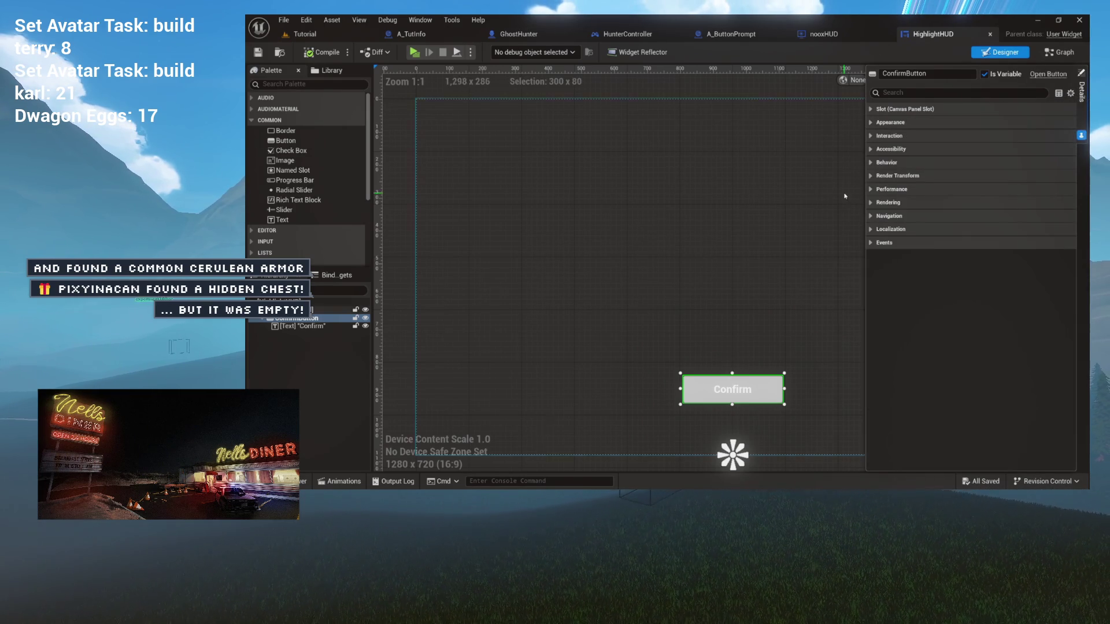
{"action": "left_click", "coordinate": [870, 242]}
{"action": "left_click", "coordinate": [982, 257]}
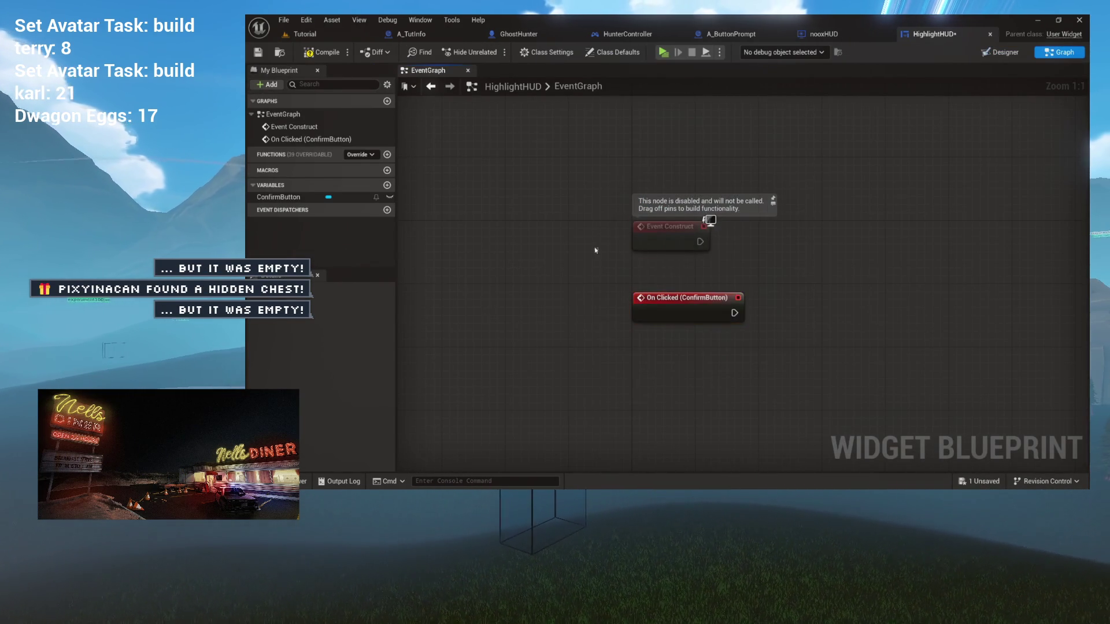
{"action": "left_click", "coordinate": [670, 237]}
{"action": "key", "text": "Delete"}
- Reposition the On Clicked (ConfirmButton) node and open the graph's All Actions menu
{"action": "left_click_drag", "start_coordinate": [686, 304], "coordinate": [685, 237]}
{"action": "left_click_drag", "start_coordinate": [772, 222], "coordinate": [663, 238]}
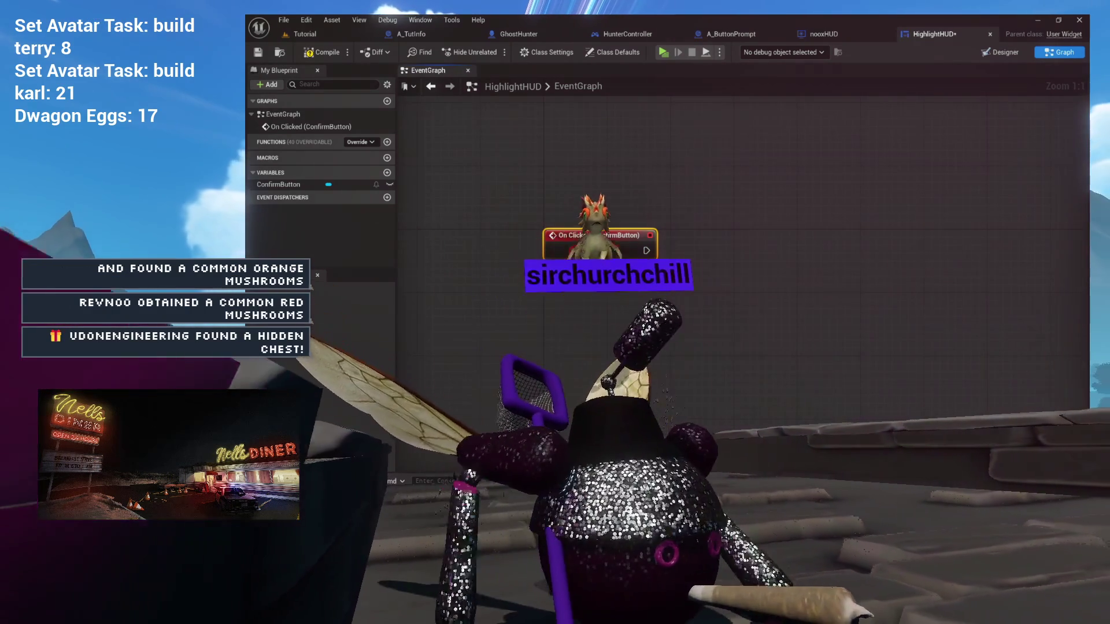
{"action": "left_click_drag", "start_coordinate": [601, 235], "coordinate": [549, 195]}
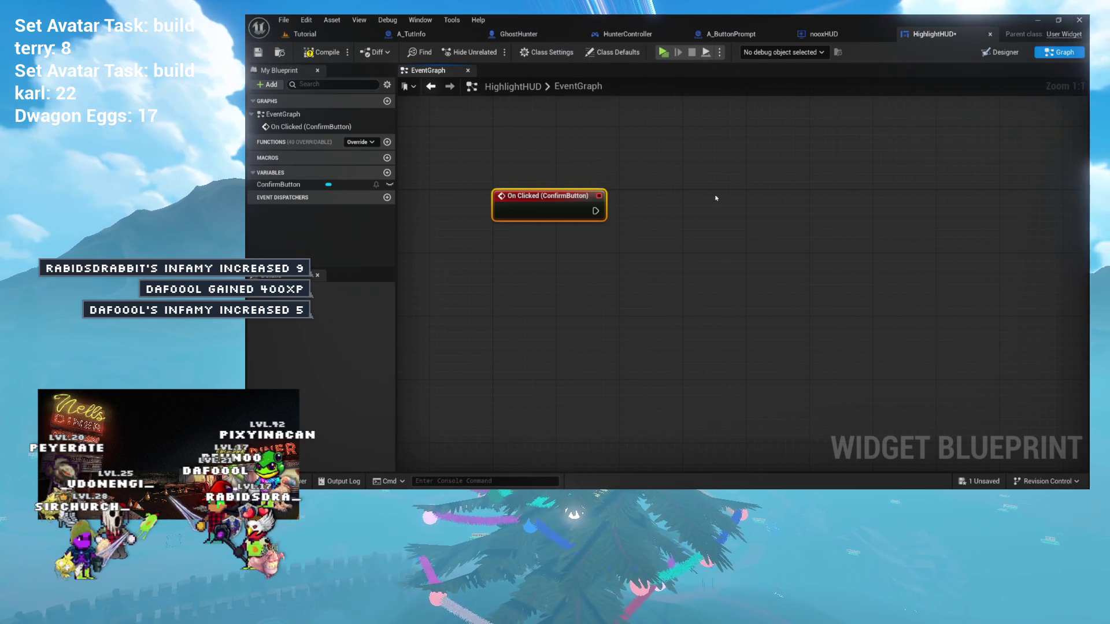
{"action": "left_click_drag", "start_coordinate": [634, 205], "coordinate": [601, 211]}
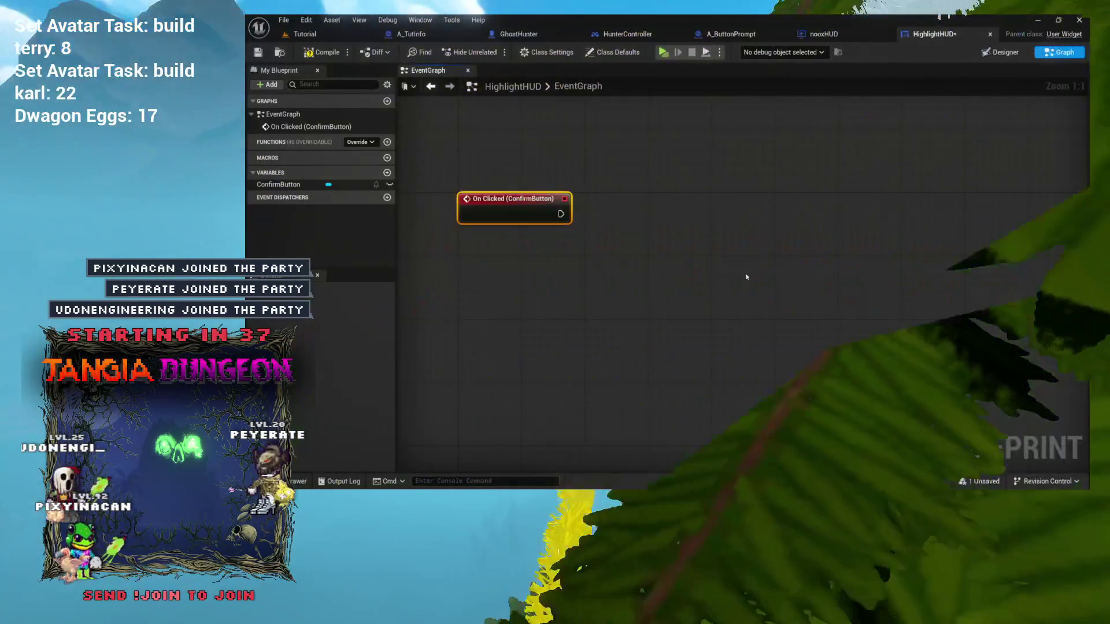
{"action": "left_click_drag", "start_coordinate": [738, 278], "coordinate": [697, 294]}
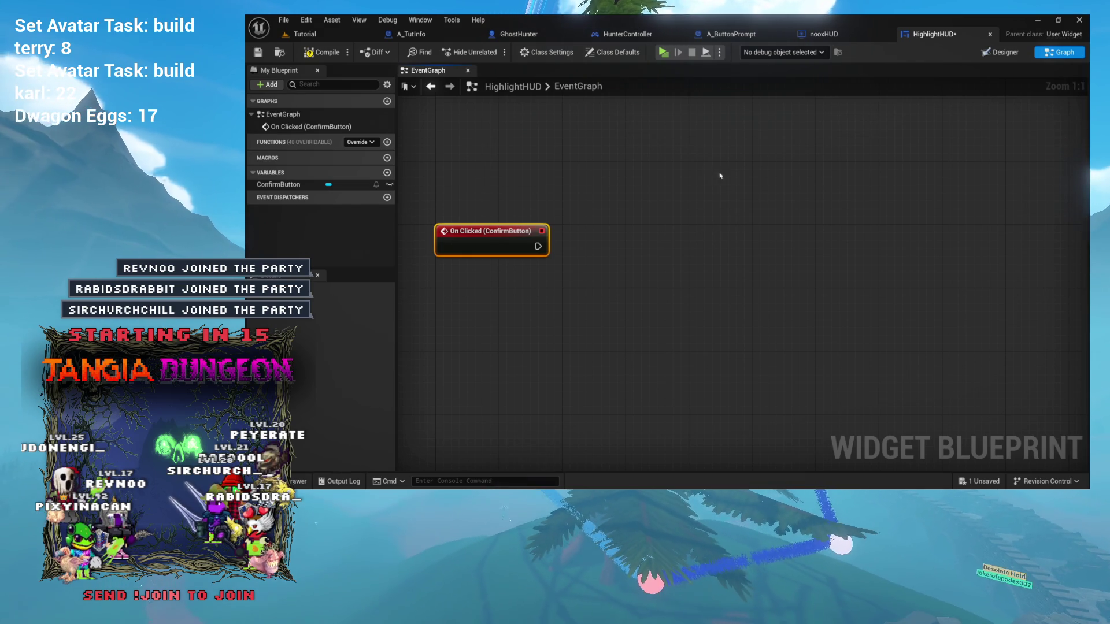
{"action": "mouse_move", "coordinate": [661, 233]}
{"action": "left_mouse_down"}
{"action": "mouse_move", "coordinate": [681, 225]}
{"action": "mouse_move", "coordinate": [664, 248]}
{"action": "left_mouse_up"}
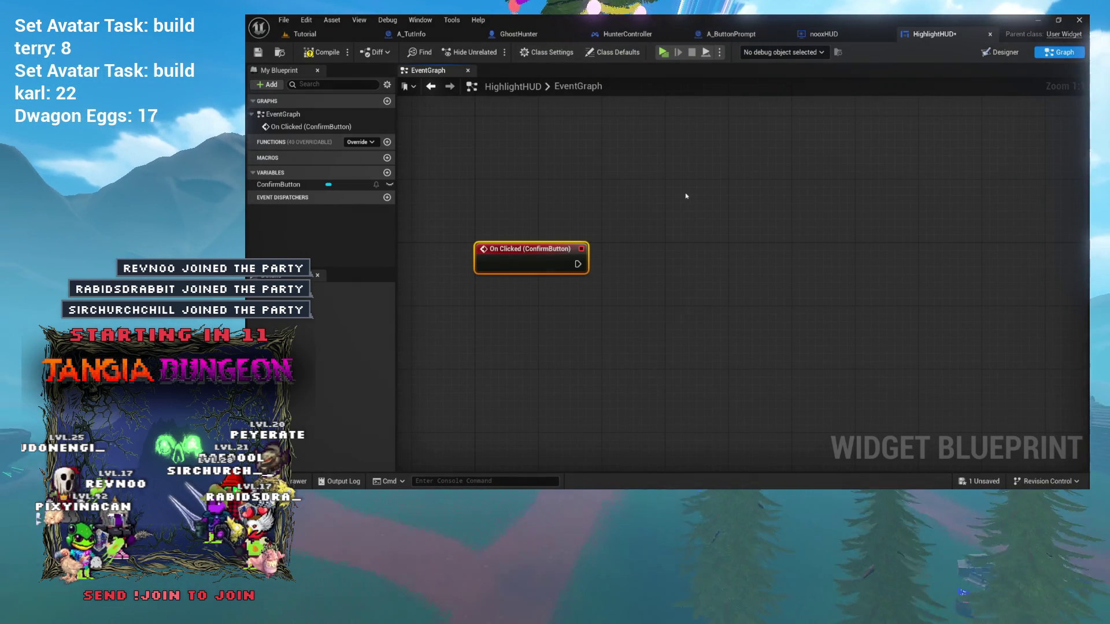
{"action": "right_click", "coordinate": [689, 204]}
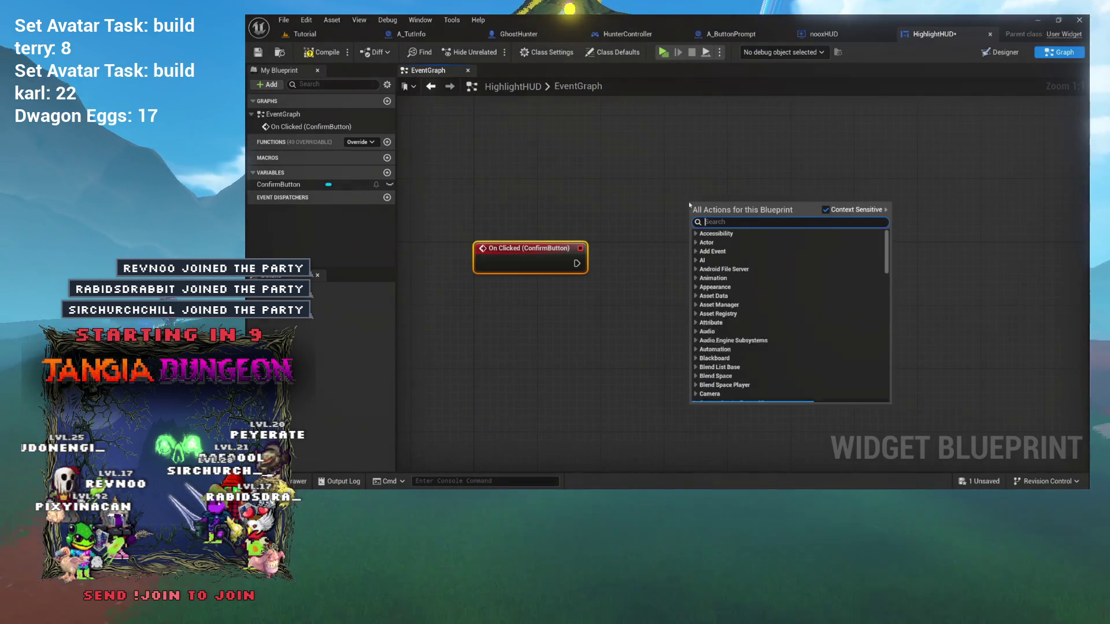
- Cycle through the nooxHUD and HighlightHUD graph tabs and settle on HunterController's HighlightObject graph
{"action": "left_click", "coordinate": [800, 36]}
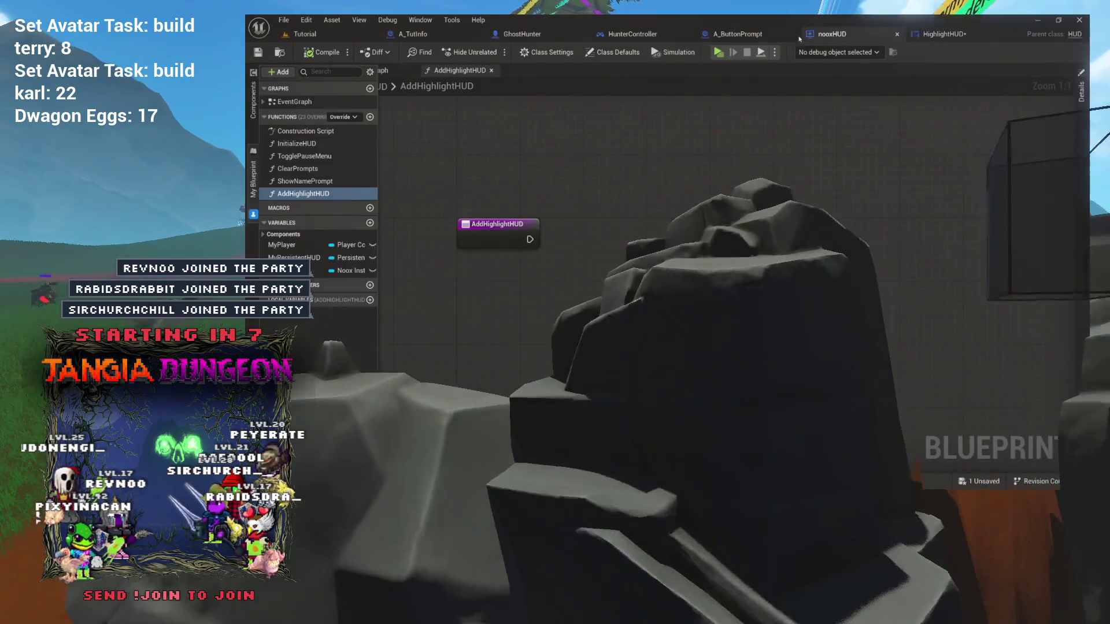
{"action": "left_click", "coordinate": [619, 36]}
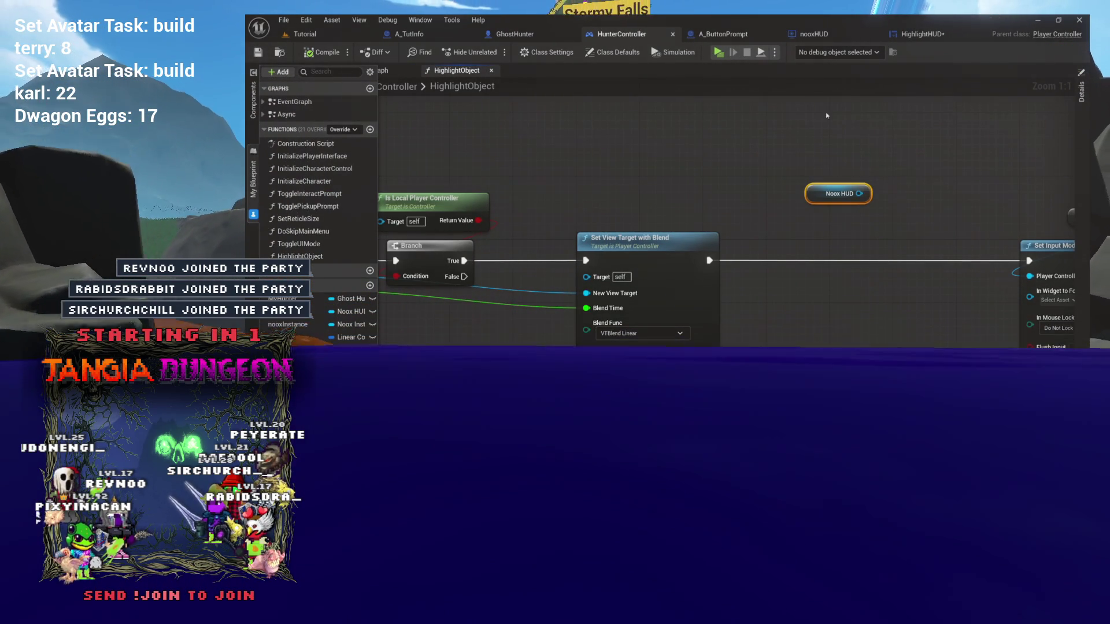
{"action": "key", "text": "ctrl+Tab"}
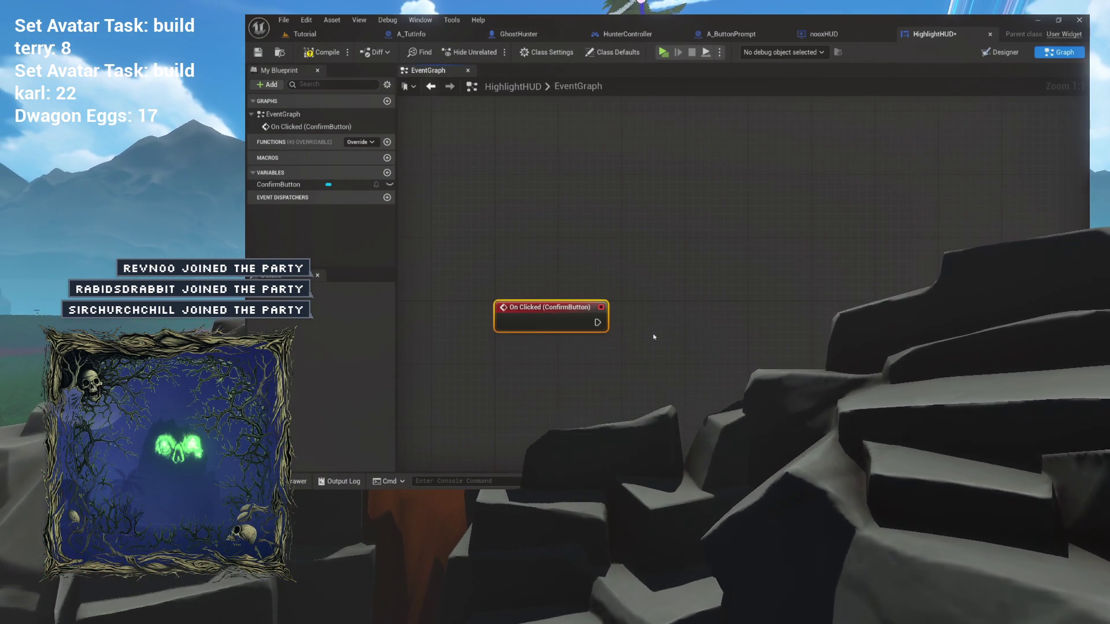
{"action": "left_click", "coordinate": [627, 328]}
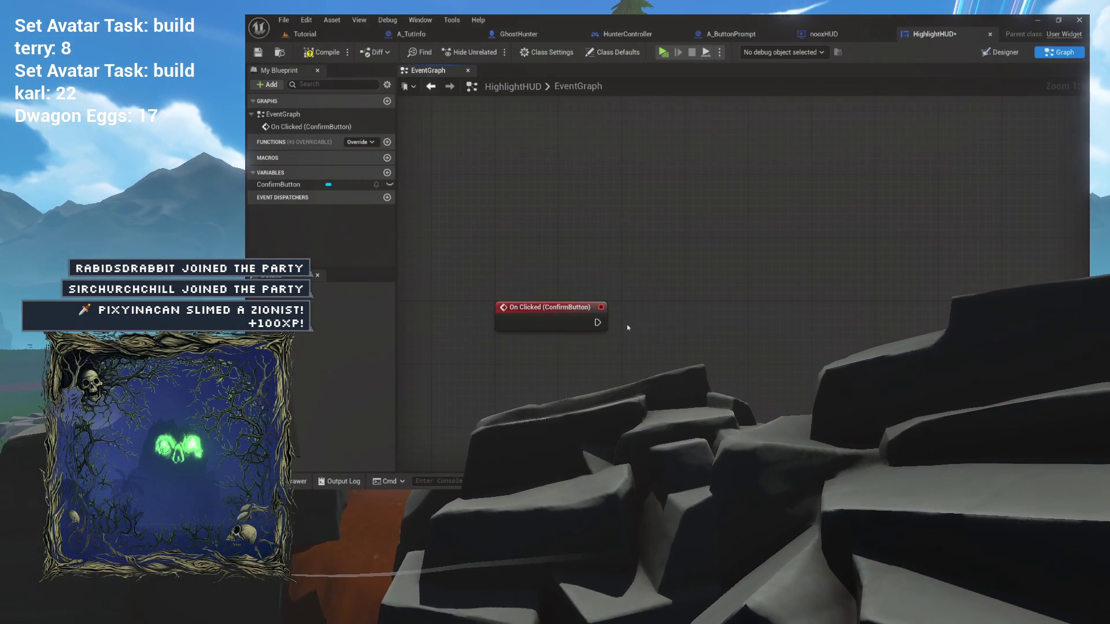
{"action": "left_click", "coordinate": [621, 34]}
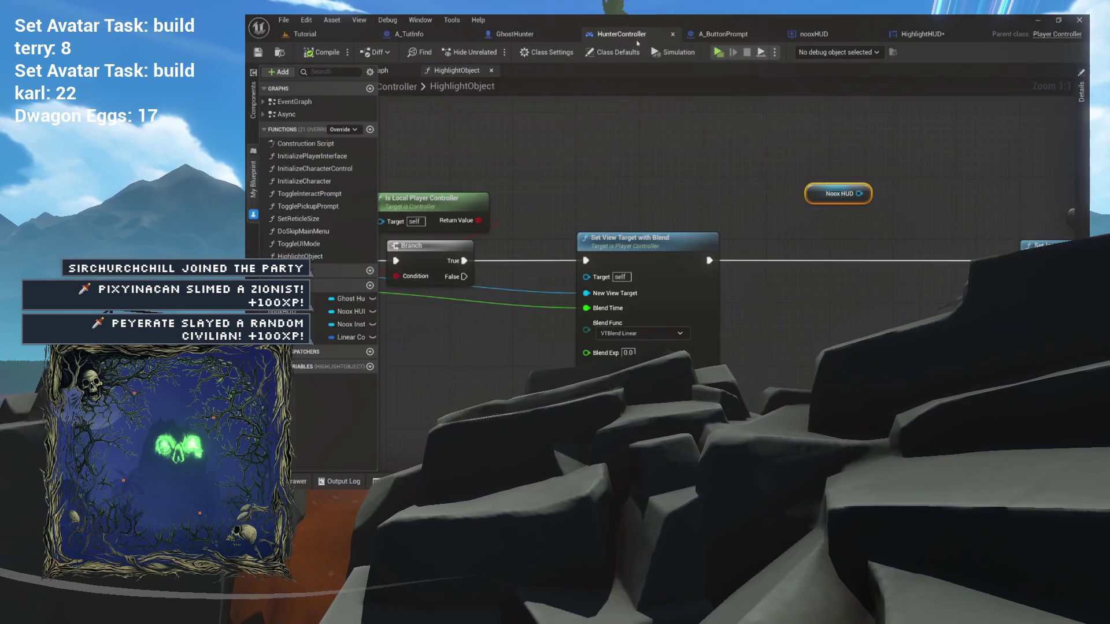
- Drag the Noox HUD variable into the zoomed HighlightObject graph as a Get node
{"action": "left_click_drag", "start_coordinate": [655, 153], "coordinate": [829, 169]}
{"action": "mouse_move", "coordinate": [477, 197]}
{"action": "left_mouse_down"}
{"action": "mouse_move", "coordinate": [572, 243]}
{"action": "mouse_move", "coordinate": [609, 293]}
{"action": "left_mouse_up"}
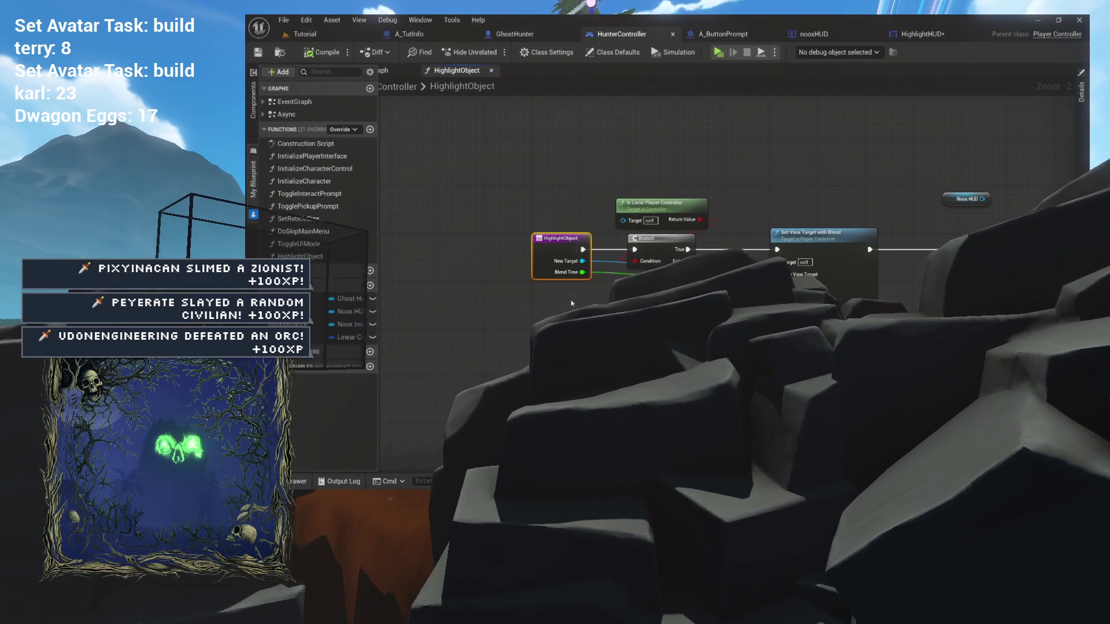
{"action": "scroll", "coordinate": [567, 289], "scroll_direction": "up", "scroll_amount": 8}
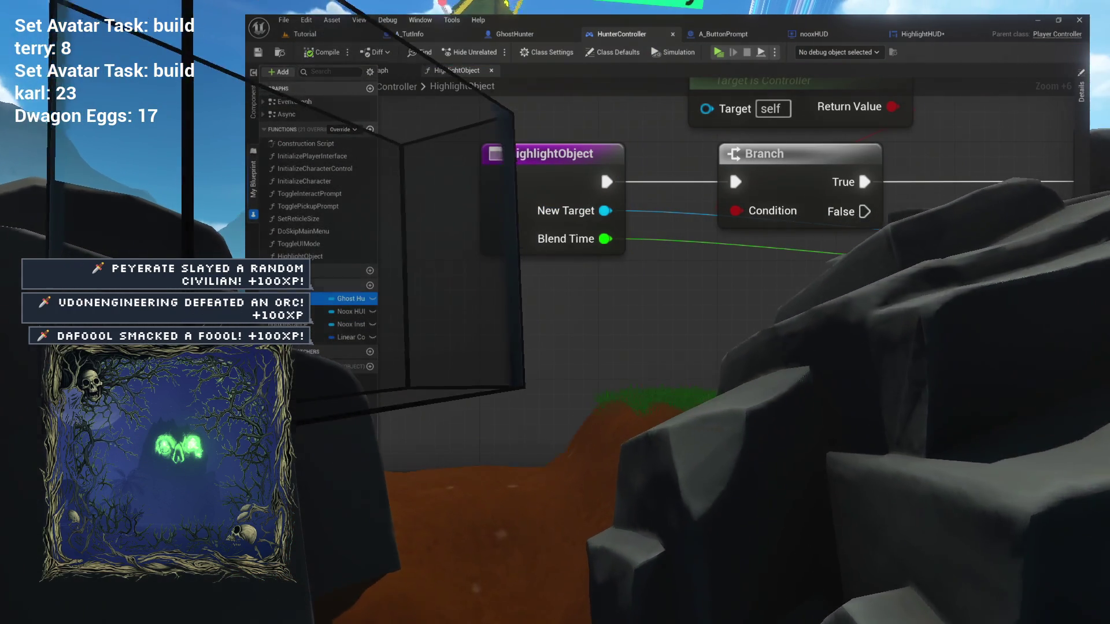
{"action": "left_click", "coordinate": [340, 298]}
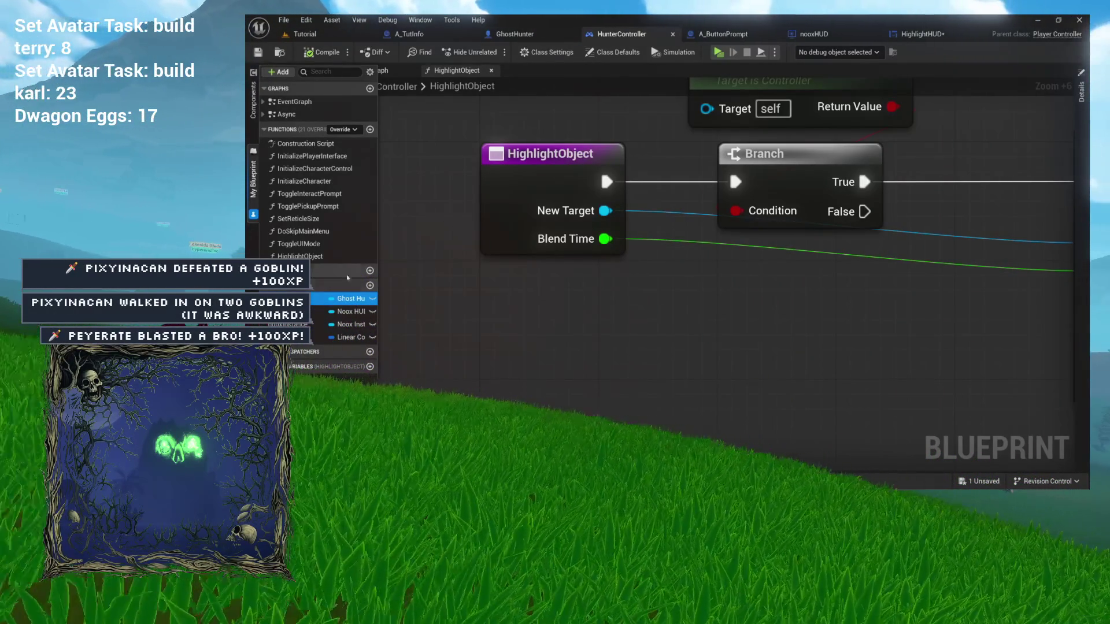
{"action": "mouse_move", "coordinate": [348, 310]}
{"action": "left_mouse_down"}
{"action": "mouse_move", "coordinate": [602, 332]}
{"action": "mouse_move", "coordinate": [649, 322]}
{"action": "left_mouse_up"}
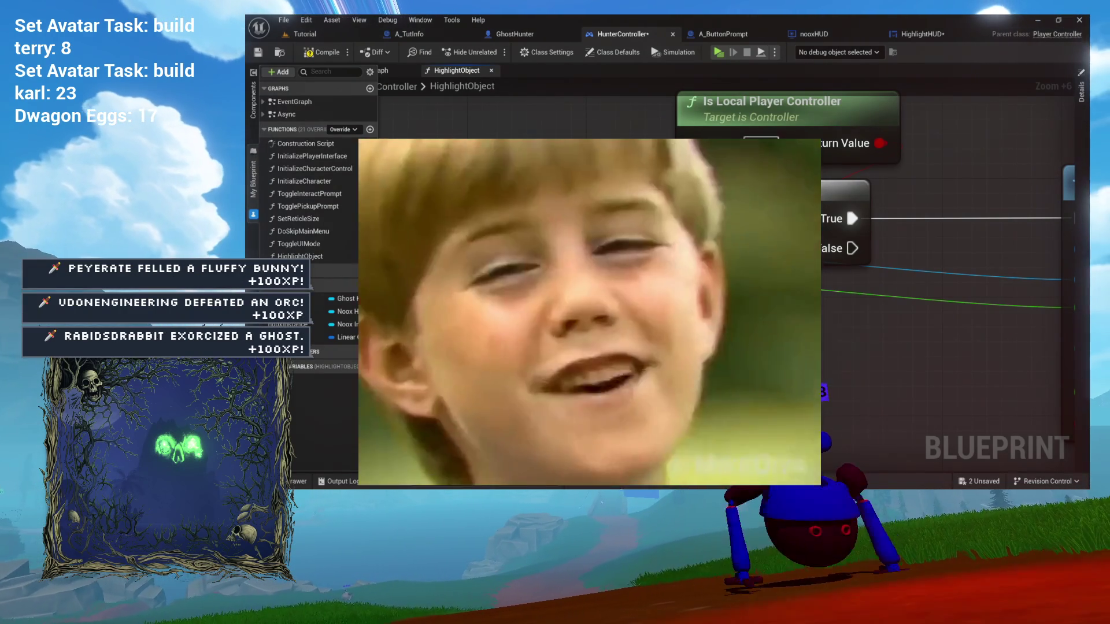
{"action": "scroll", "coordinate": [948, 313], "scroll_direction": "down", "scroll_amount": 6}
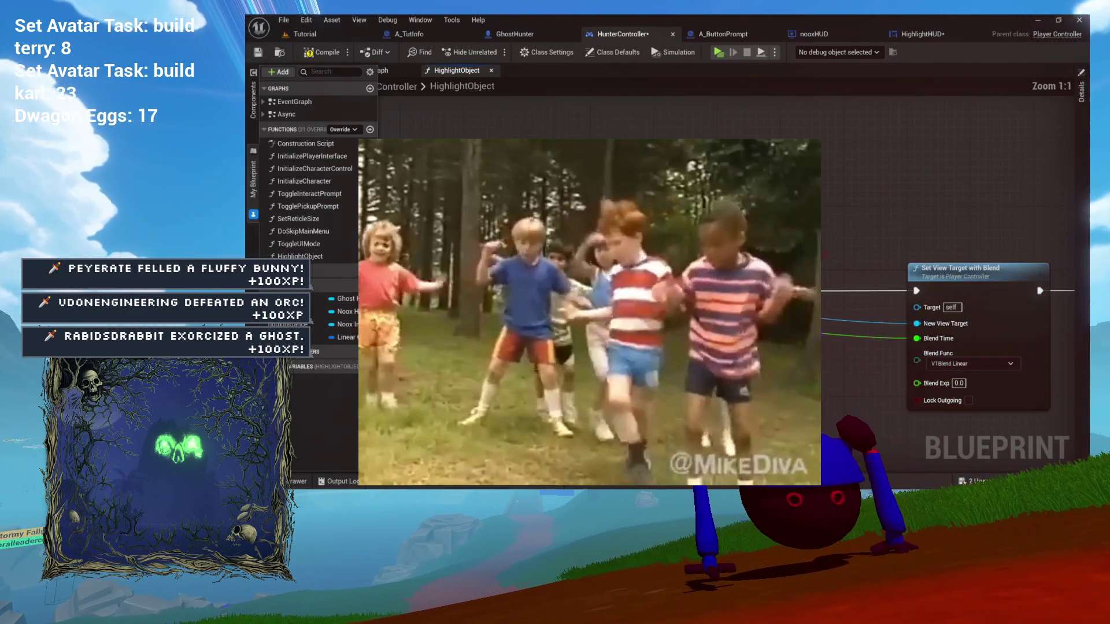
{"action": "scroll", "coordinate": [867, 347], "scroll_direction": "down", "scroll_amount": 6}
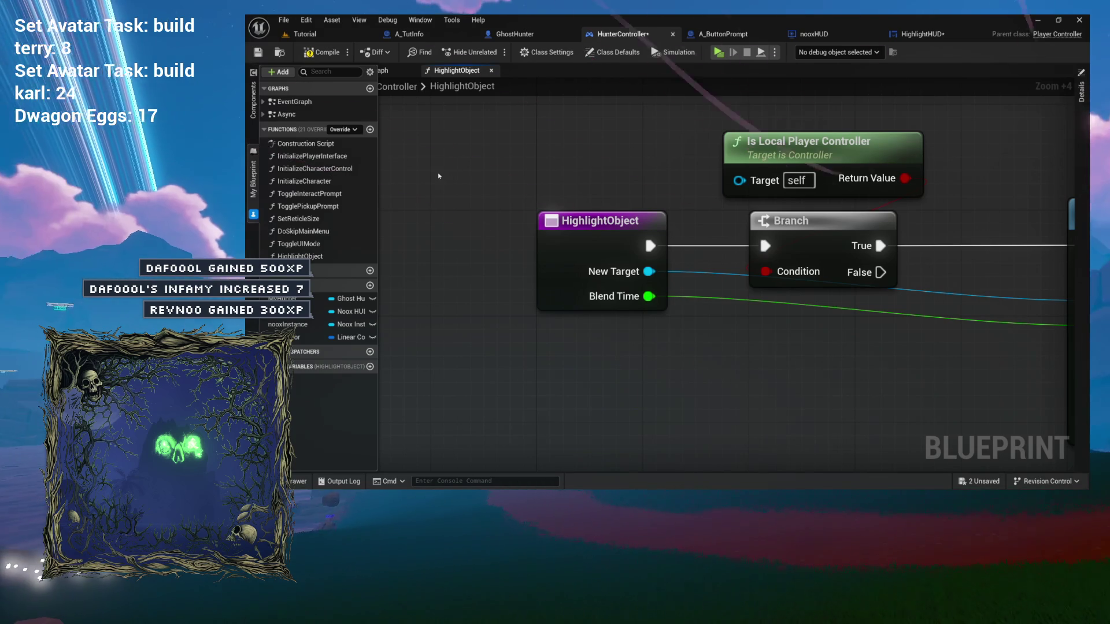
- Add a new HunterController function named ReturnFromHighlight and place a My Hunter getter in it
{"action": "left_click", "coordinate": [370, 130]}
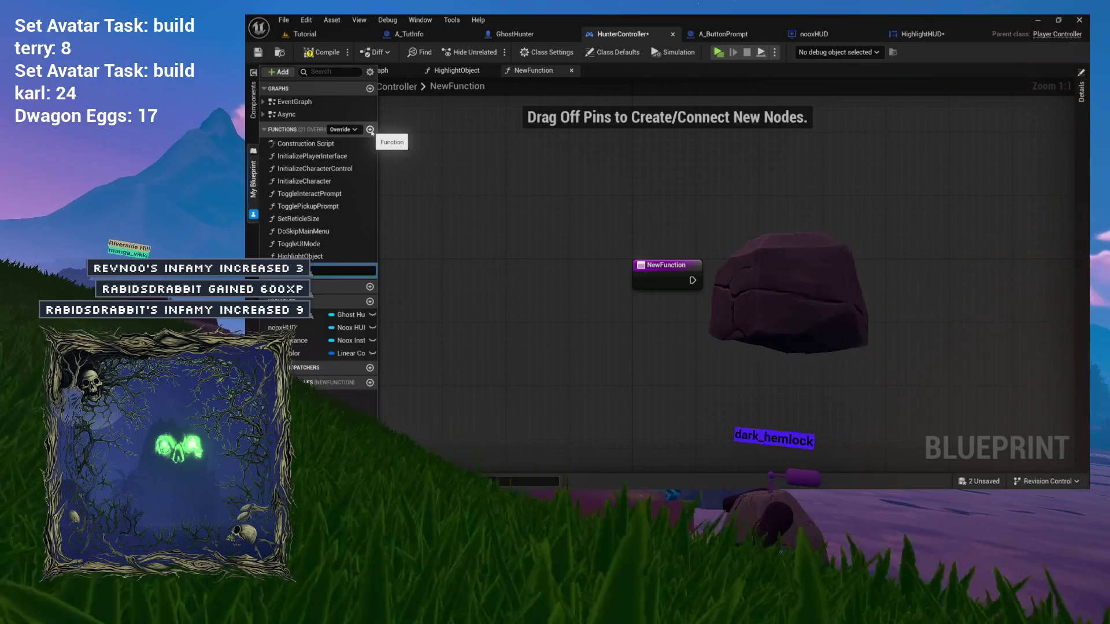
{"action": "type", "text": "hlight"}
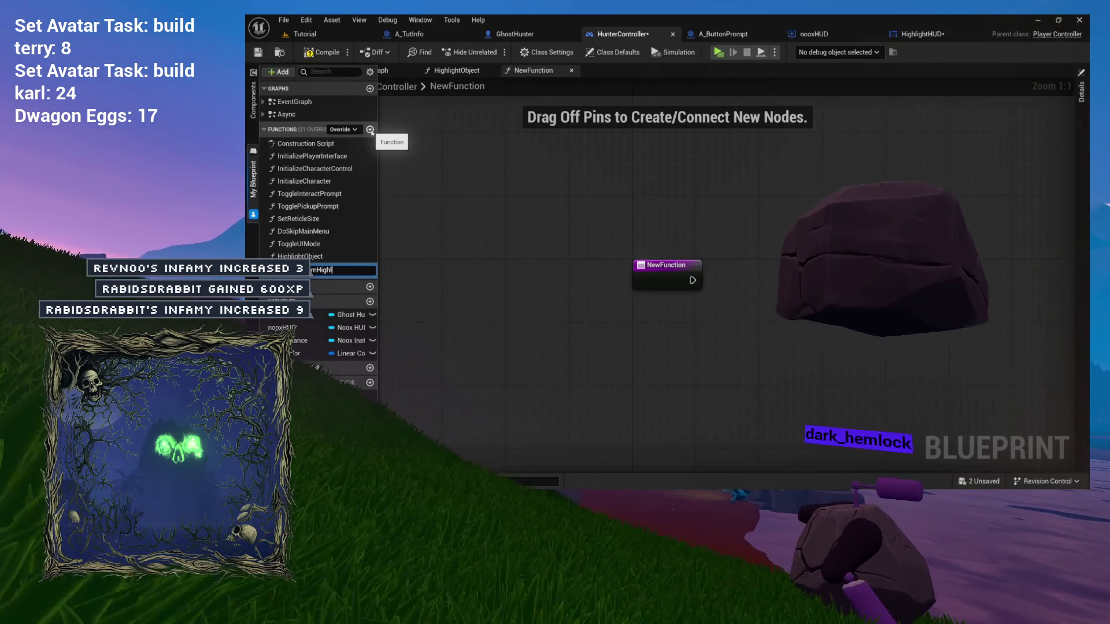
{"action": "key", "text": "Return"}
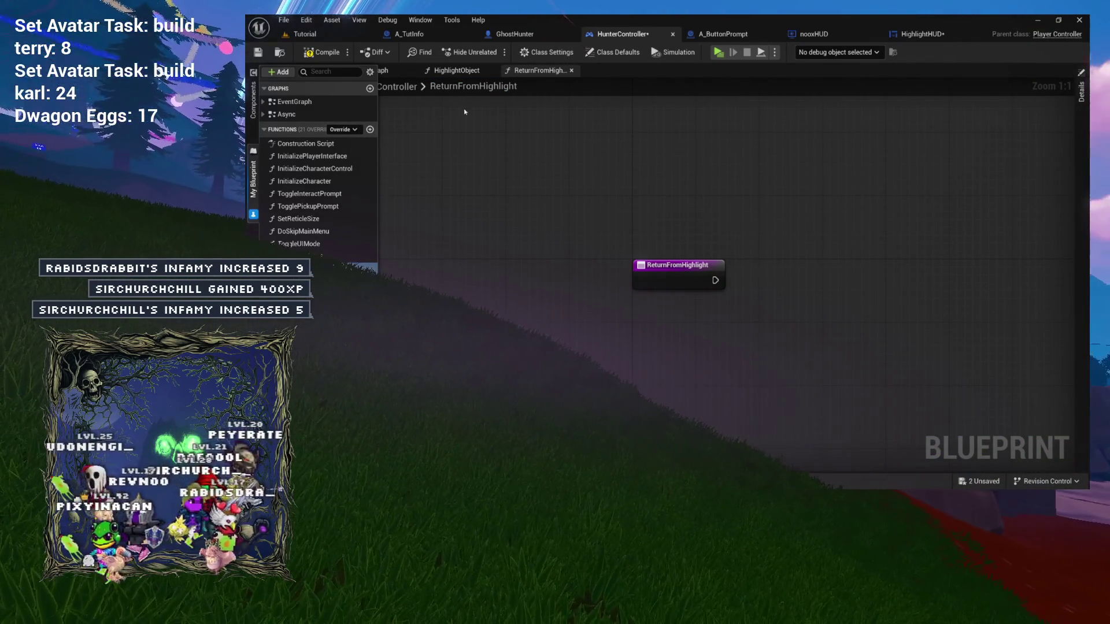
{"action": "mouse_move", "coordinate": [289, 323]}
{"action": "left_mouse_down"}
{"action": "mouse_move", "coordinate": [777, 218]}
{"action": "mouse_move", "coordinate": [640, 214]}
{"action": "left_mouse_up"}
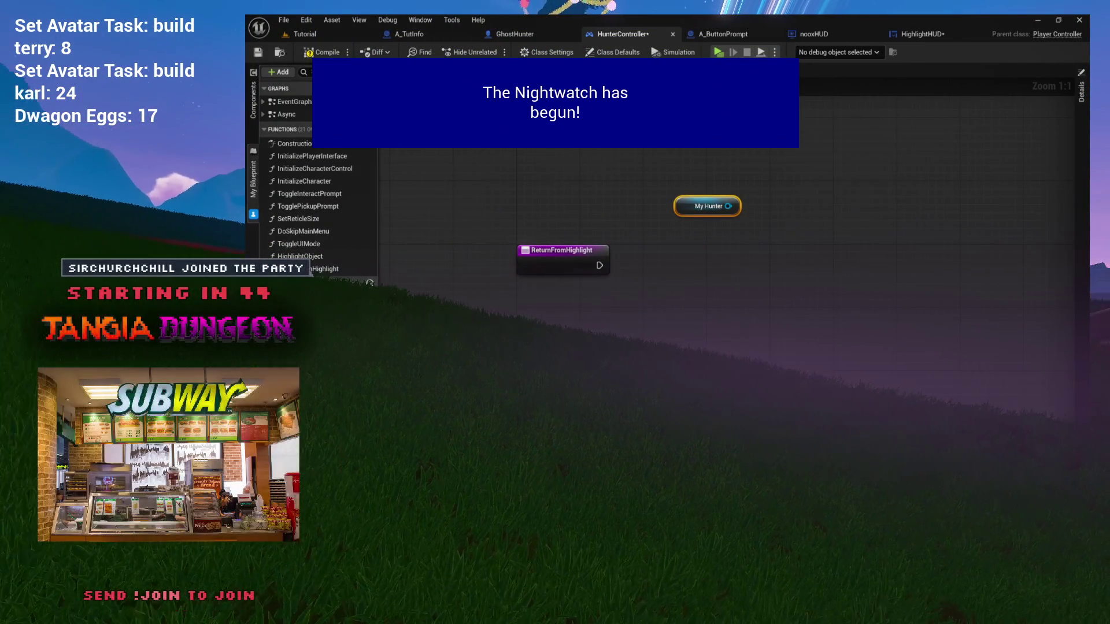
{"action": "scroll", "coordinate": [723, 260], "scroll_direction": "up", "scroll_amount": 4}
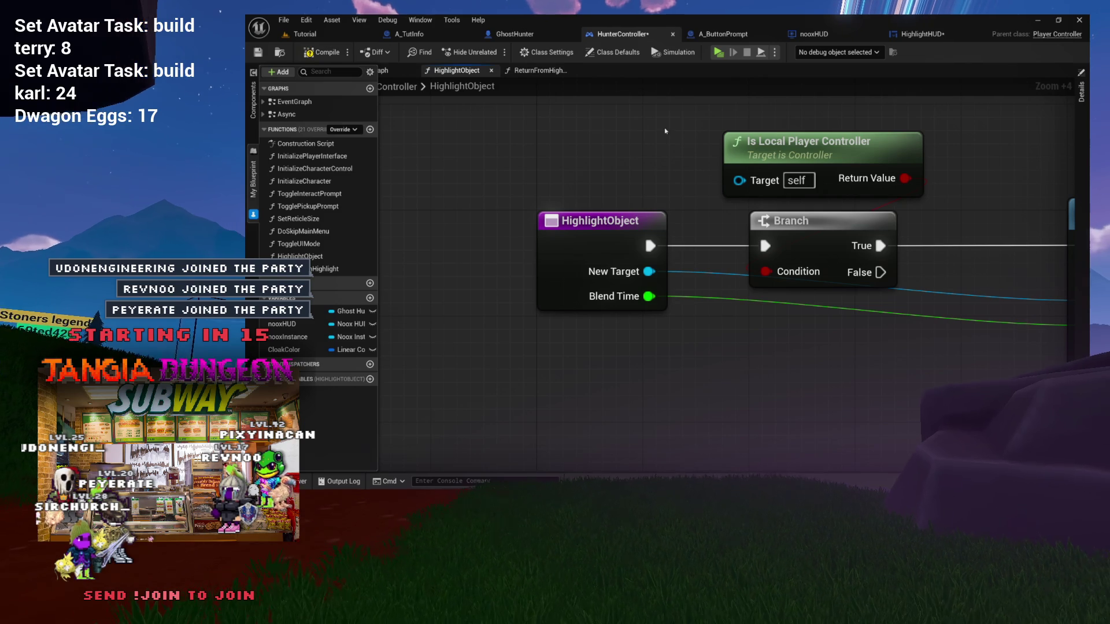
- Back in HighlightObject, select the Is Local Player Controller and Branch nodes
{"action": "left_click_drag", "start_coordinate": [643, 200], "coordinate": [490, 188]}
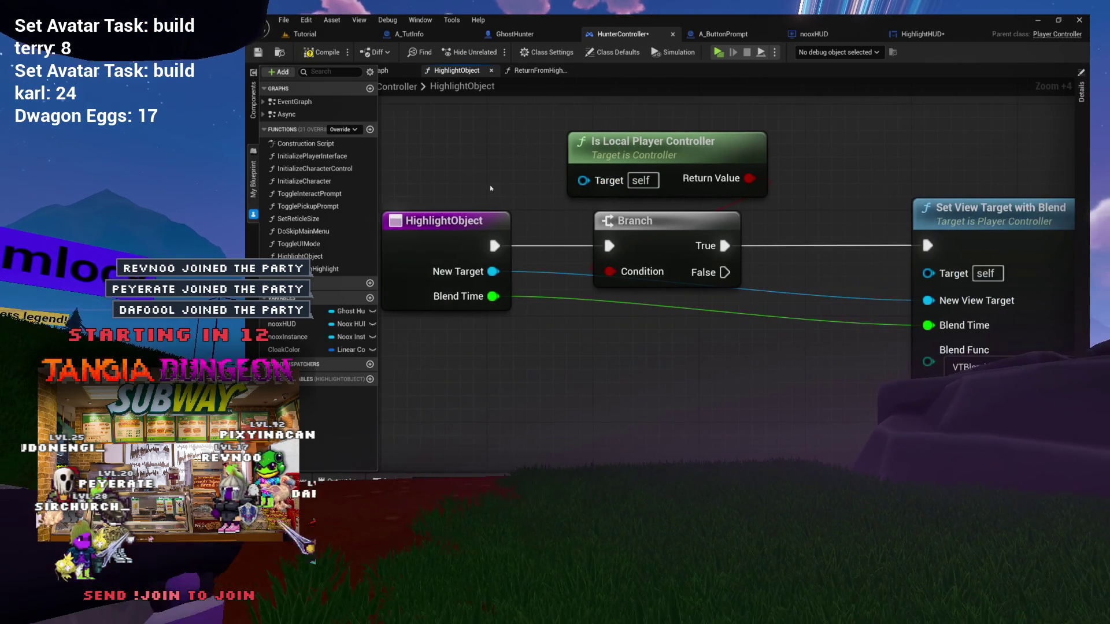
{"action": "left_click", "coordinate": [537, 70]}
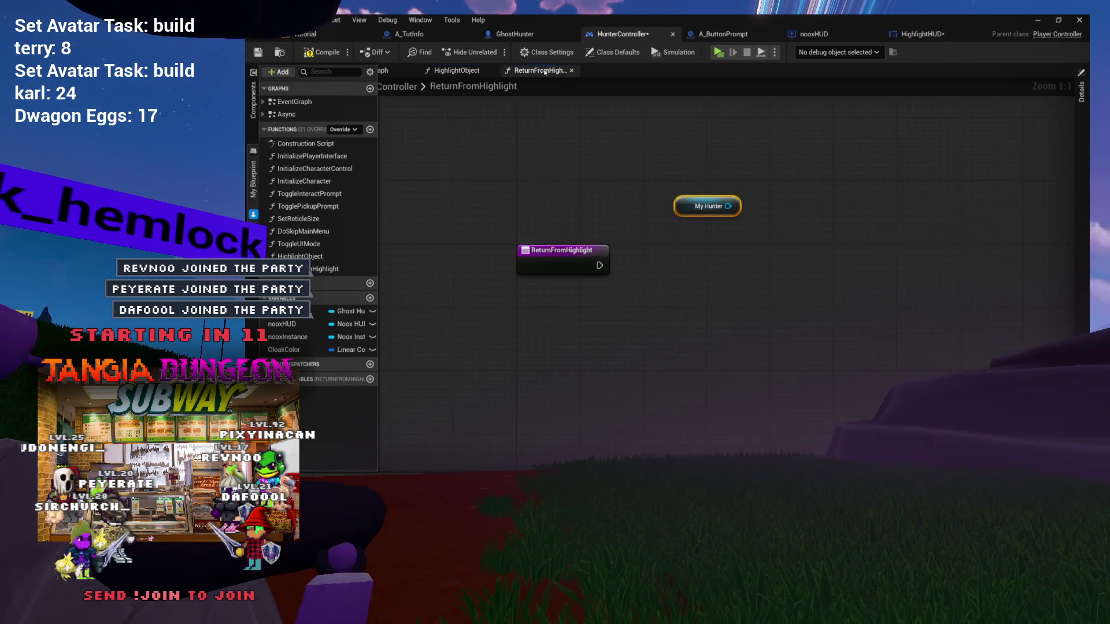
{"action": "left_click", "coordinate": [457, 70]}
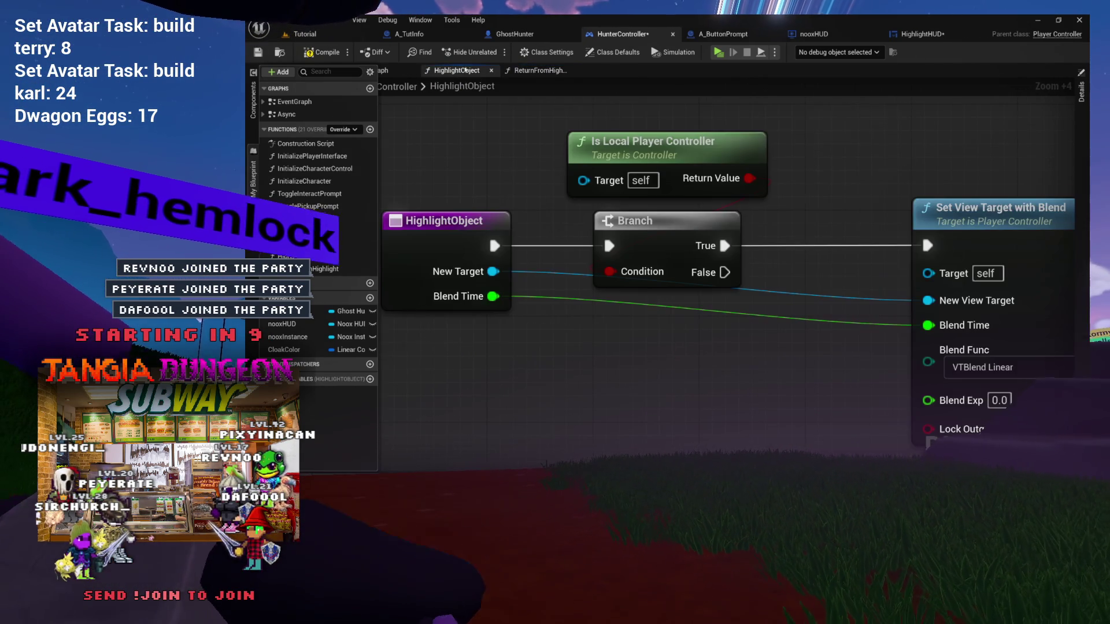
{"action": "left_click_drag", "start_coordinate": [802, 170], "coordinate": [589, 164]}
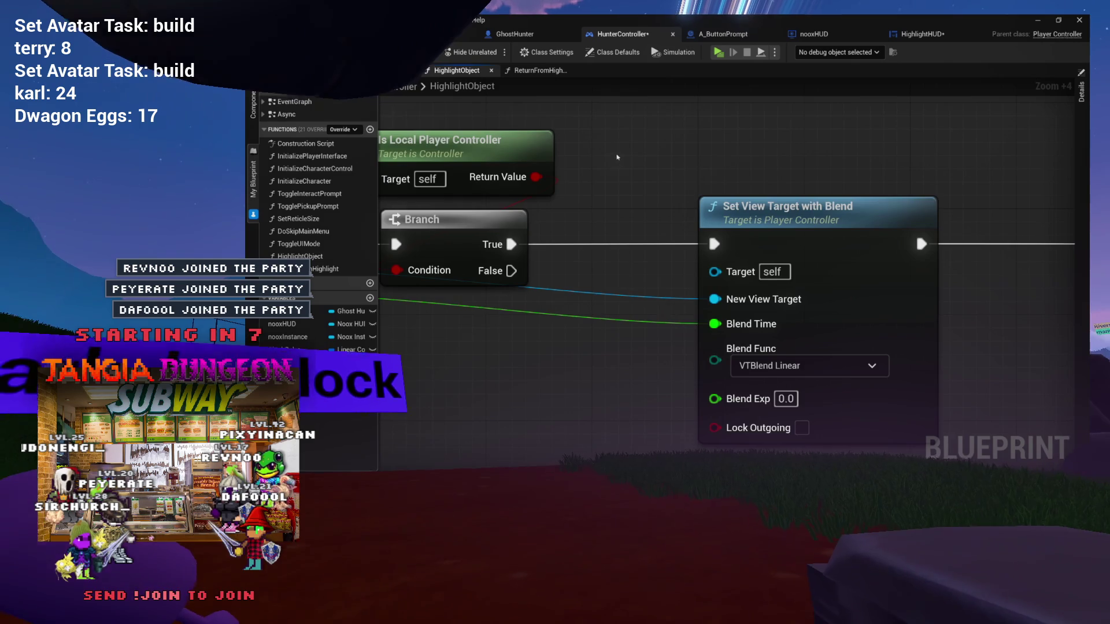
{"action": "left_click_drag", "start_coordinate": [914, 229], "coordinate": [1049, 227]}
{"action": "left_click_drag", "start_coordinate": [612, 300], "coordinate": [729, 188]}
{"action": "scroll", "coordinate": [729, 187], "scroll_direction": "down", "scroll_amount": 2}
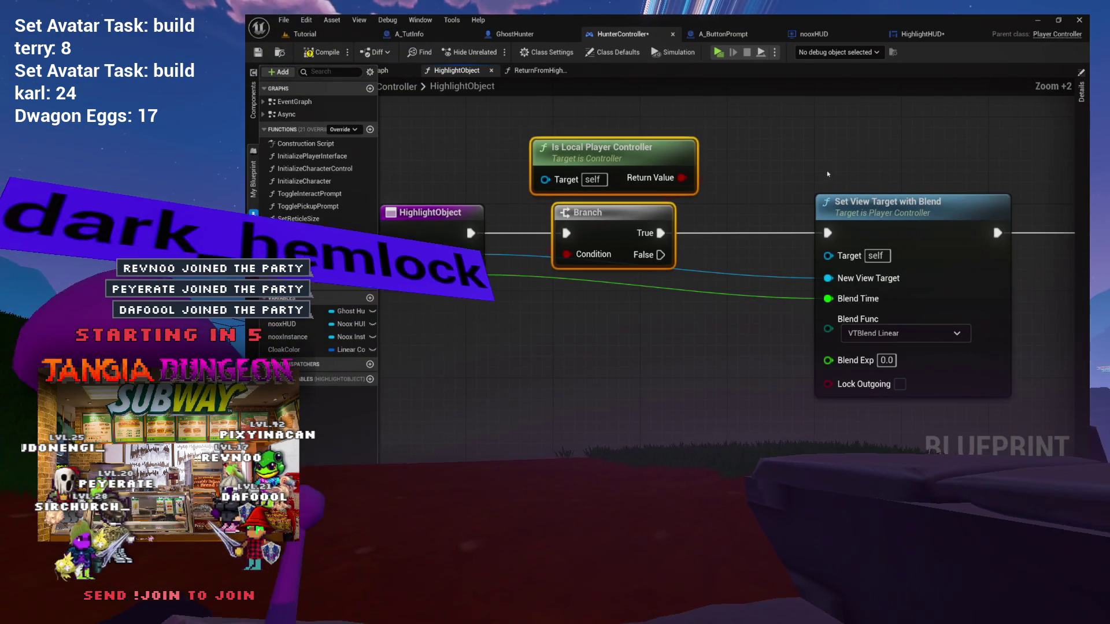
- Add Set View Target with Blend and Set Input Mode UI Only to the selection, then open ReturnFromHighlight
{"action": "left_click", "coordinate": [892, 203], "text": "ctrl"}
{"action": "left_click_drag", "start_coordinate": [891, 178], "coordinate": [717, 179]}
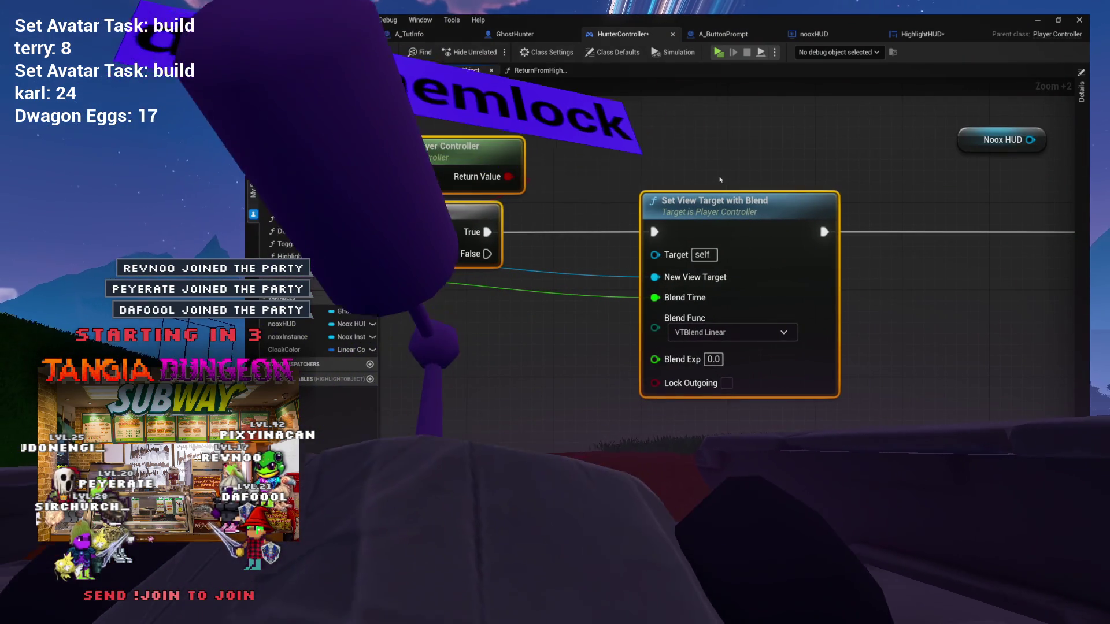
{"action": "left_click_drag", "start_coordinate": [819, 220], "coordinate": [657, 241]}
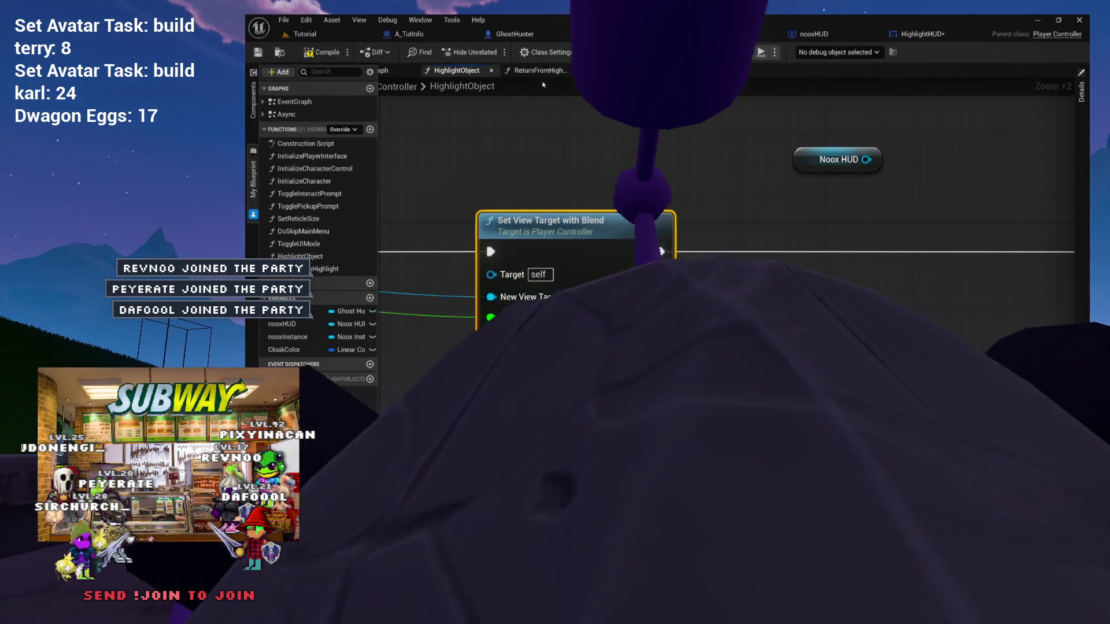
{"action": "left_click_drag", "start_coordinate": [943, 177], "coordinate": [556, 184]}
{"action": "left_click_drag", "start_coordinate": [676, 176], "coordinate": [814, 250]}
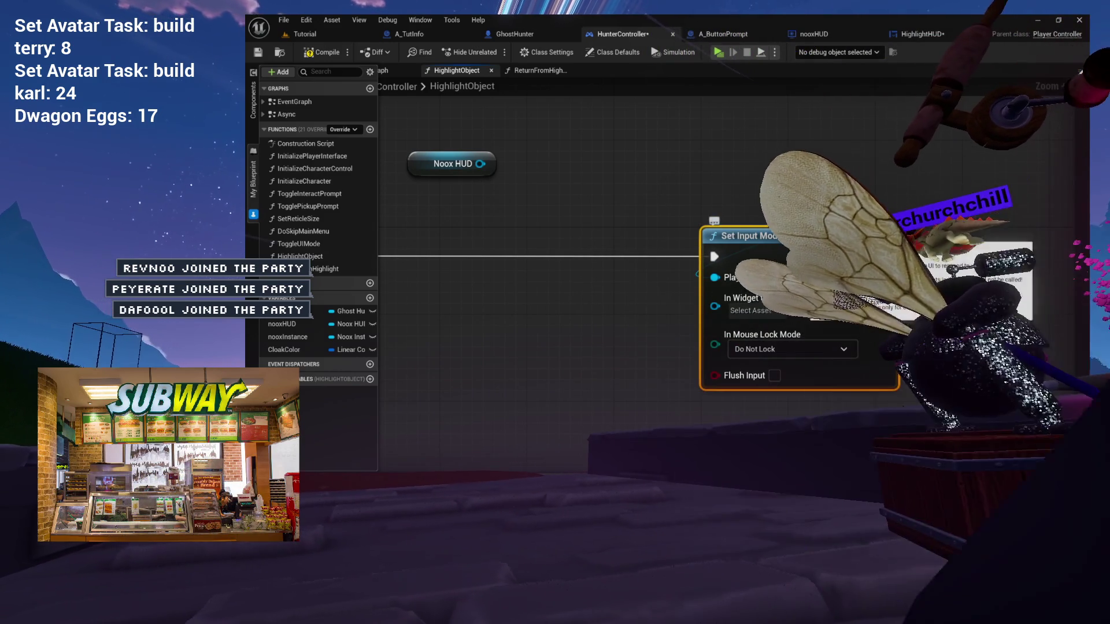
{"action": "left_click", "coordinate": [534, 70]}
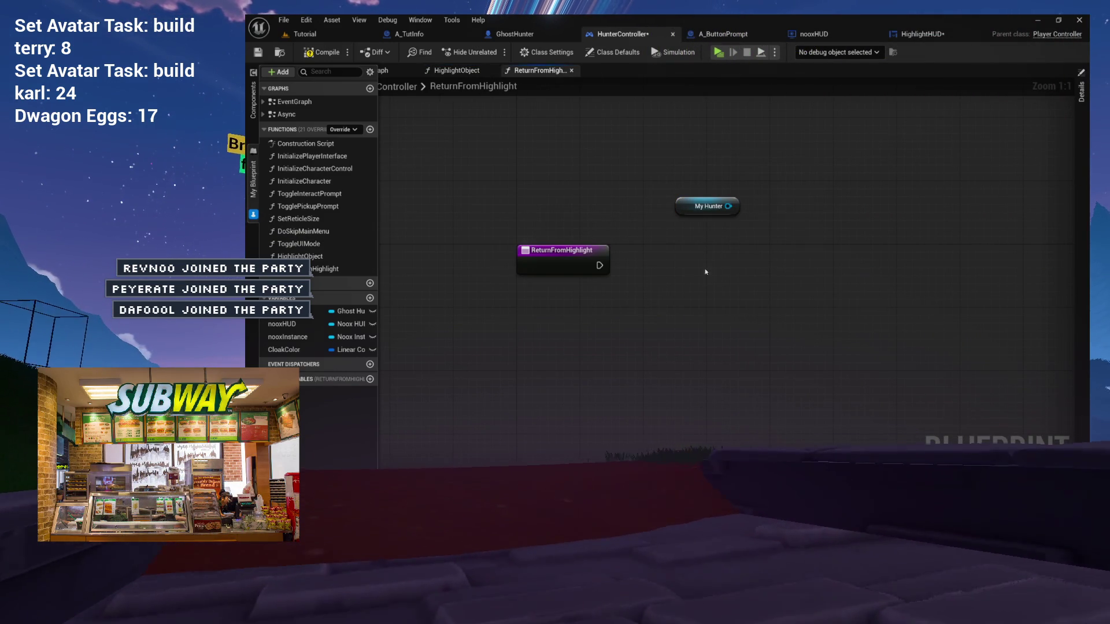
- Paste the copied nodes into ReturnFromHighlight and wire the entry execution into the Branch
{"action": "left_click_drag", "start_coordinate": [693, 214], "coordinate": [605, 198]}
{"action": "key", "text": "ctrl+v"}
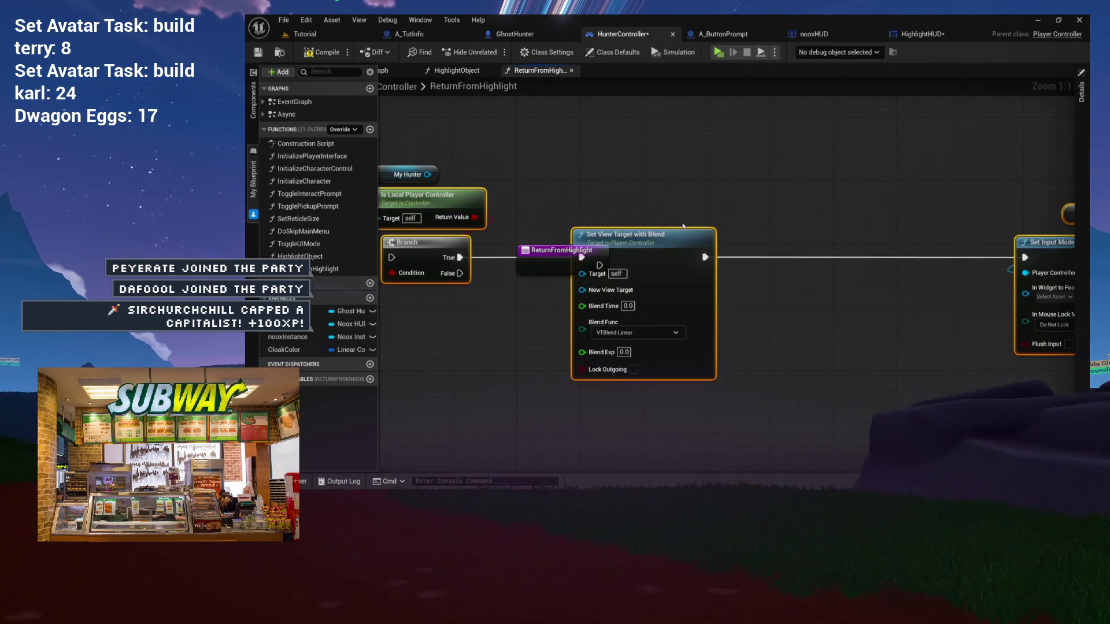
{"action": "left_click_drag", "start_coordinate": [657, 239], "coordinate": [954, 251]}
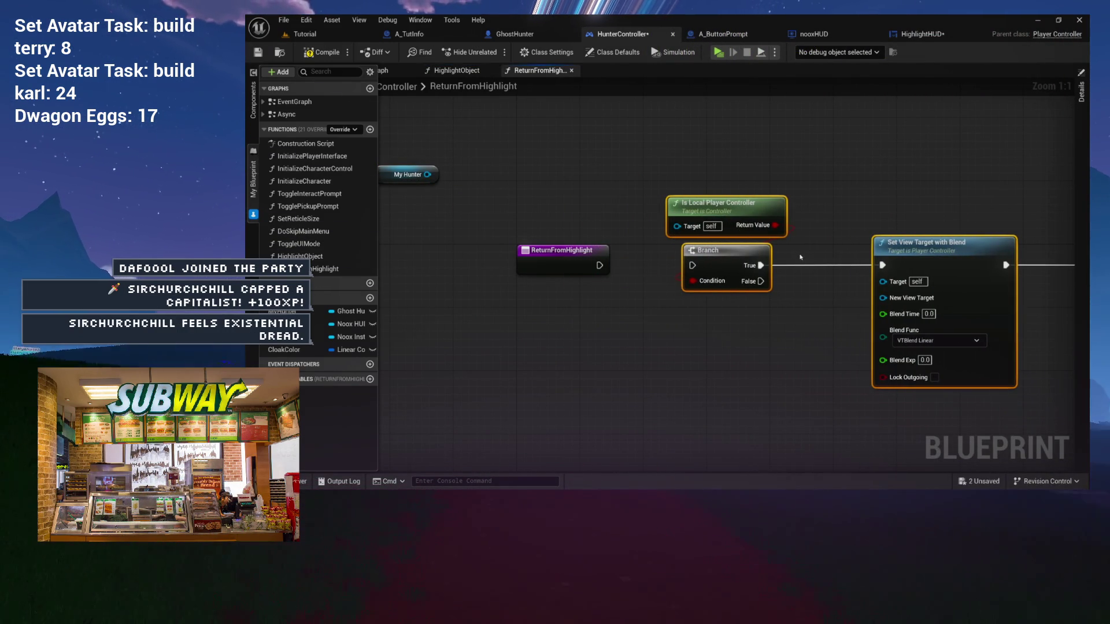
{"action": "left_click_drag", "start_coordinate": [728, 251], "coordinate": [752, 251]}
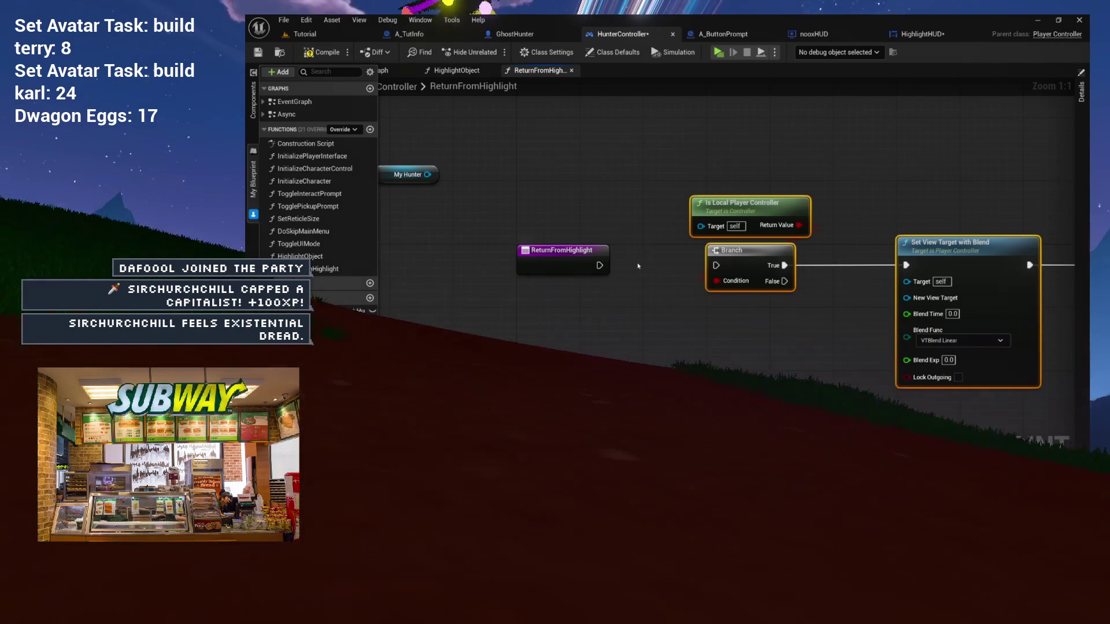
{"action": "left_click_drag", "start_coordinate": [599, 265], "coordinate": [715, 265]}
{"action": "left_click_drag", "start_coordinate": [814, 265], "coordinate": [487, 257]}
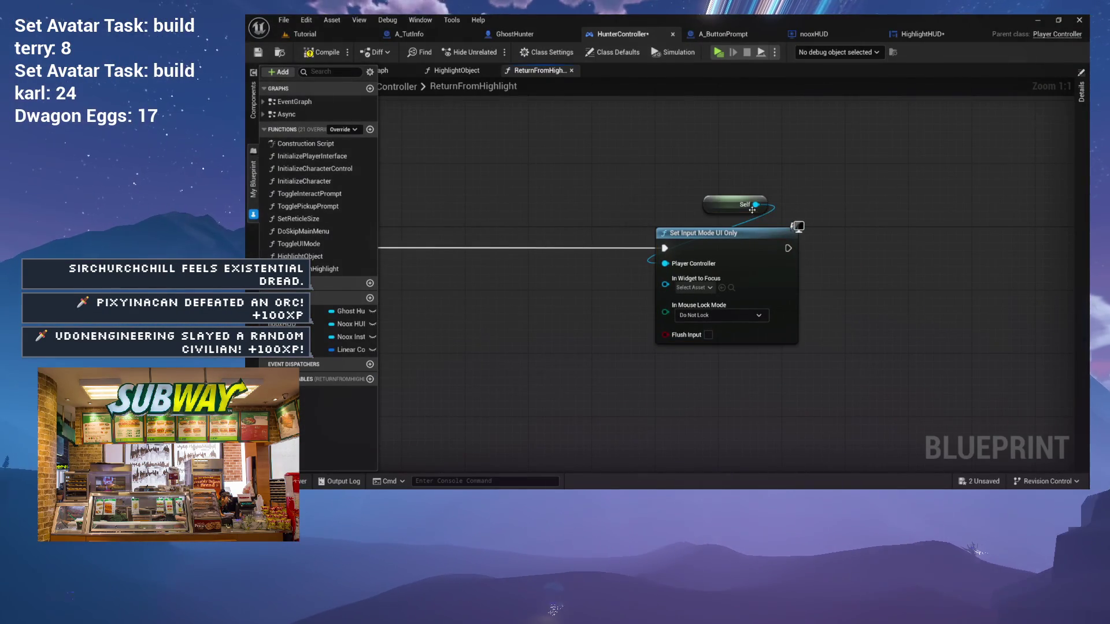
- Replace Set Input Mode UI Only with a Self-driven Set Input Mode Game Only node in the execution flow
{"action": "left_click_drag", "start_coordinate": [754, 206], "coordinate": [823, 210]}
{"action": "type", "text": "gameonly"}
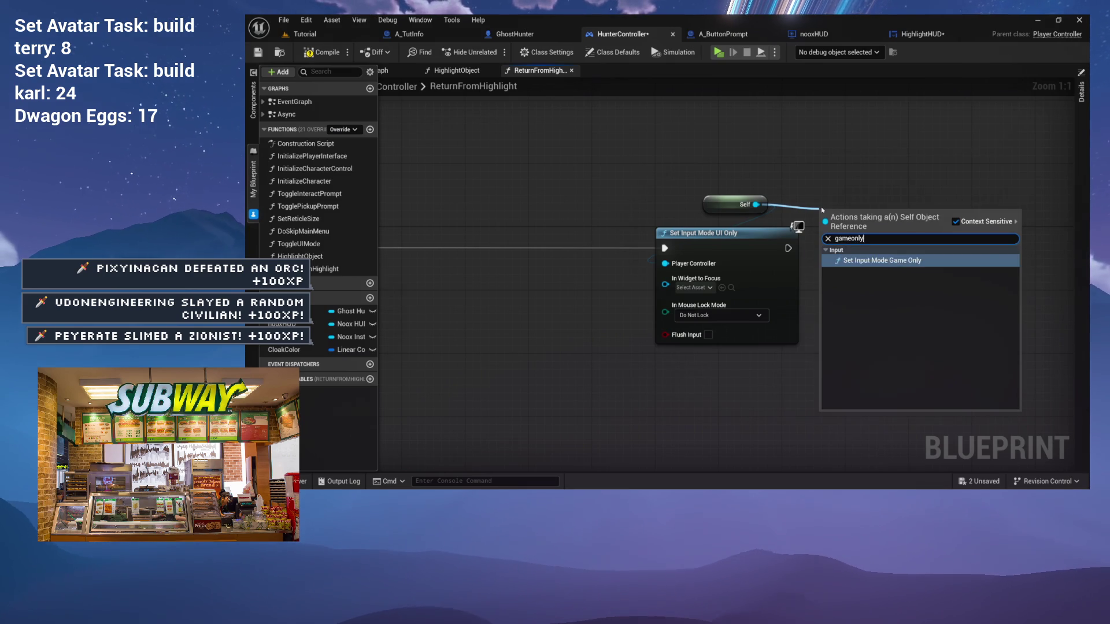
{"action": "left_click", "coordinate": [881, 260]}
{"action": "left_click_drag", "start_coordinate": [740, 248], "coordinate": [740, 327]}
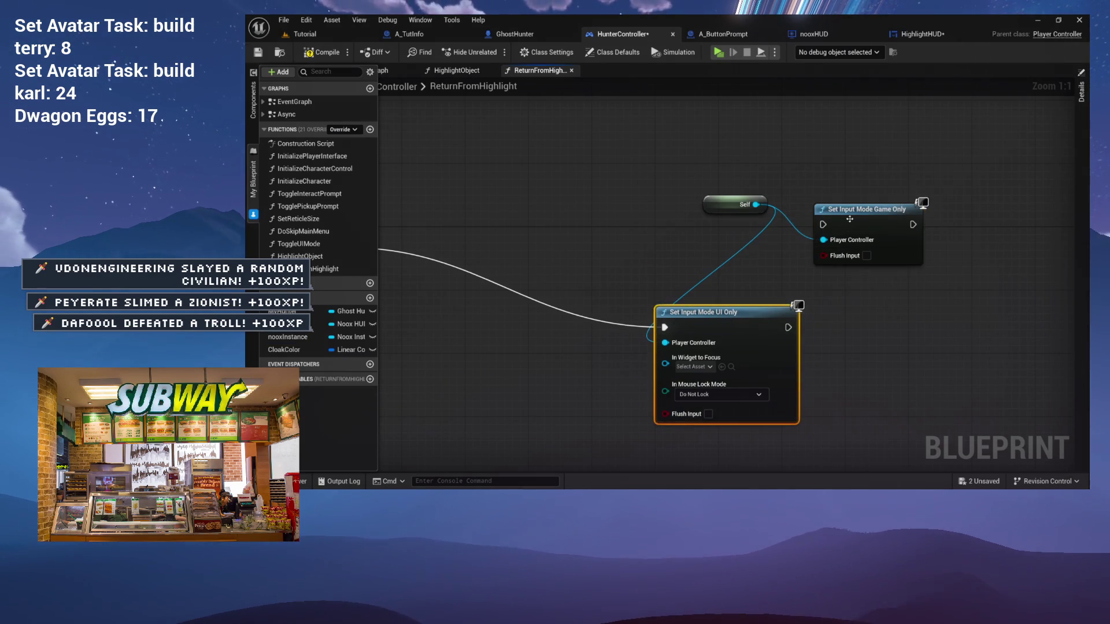
{"action": "left_click_drag", "start_coordinate": [849, 219], "coordinate": [699, 250]}
{"action": "left_click_drag", "start_coordinate": [665, 327], "coordinate": [672, 248]}
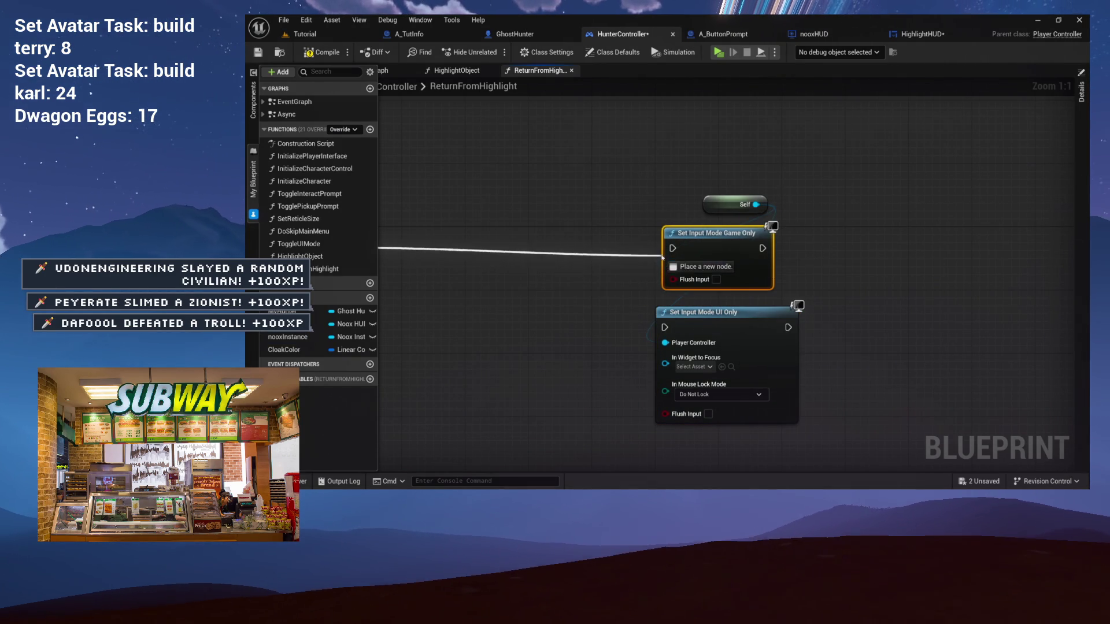
{"action": "left_click", "coordinate": [704, 377]}
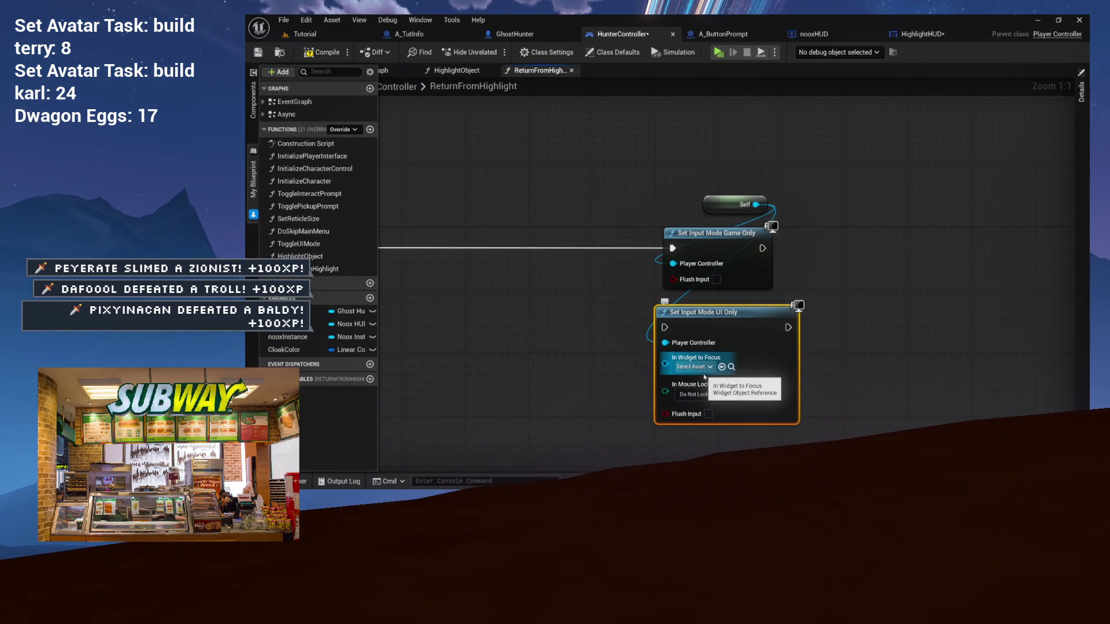
{"action": "key", "text": "Delete"}
{"action": "mouse_move", "coordinate": [651, 340]}
{"action": "left_mouse_down"}
{"action": "mouse_move", "coordinate": [688, 307]}
{"action": "mouse_move", "coordinate": [979, 306]}
{"action": "left_mouse_up"}
{"action": "left_click_drag", "start_coordinate": [717, 280], "coordinate": [721, 291]}
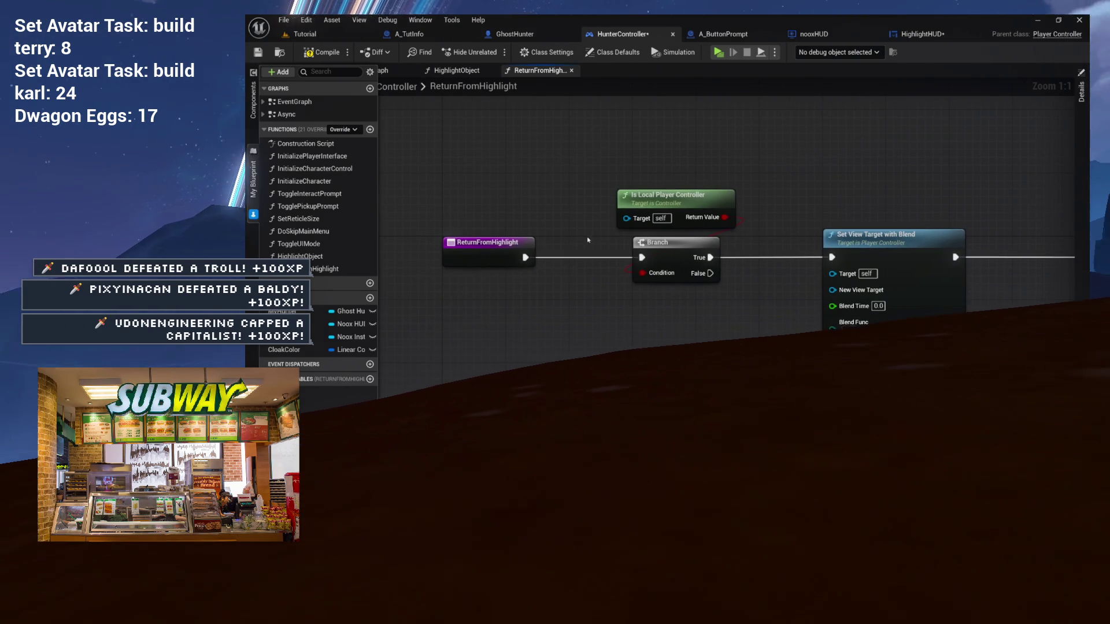
- Connect My Hunter to New View Target and position Self and Game Only beside Set View Target
{"action": "left_click_drag", "start_coordinate": [589, 218], "coordinate": [750, 278]}
{"action": "mouse_move", "coordinate": [802, 241]}
{"action": "left_mouse_down"}
{"action": "mouse_move", "coordinate": [683, 230]}
{"action": "mouse_move", "coordinate": [857, 217]}
{"action": "left_mouse_up"}
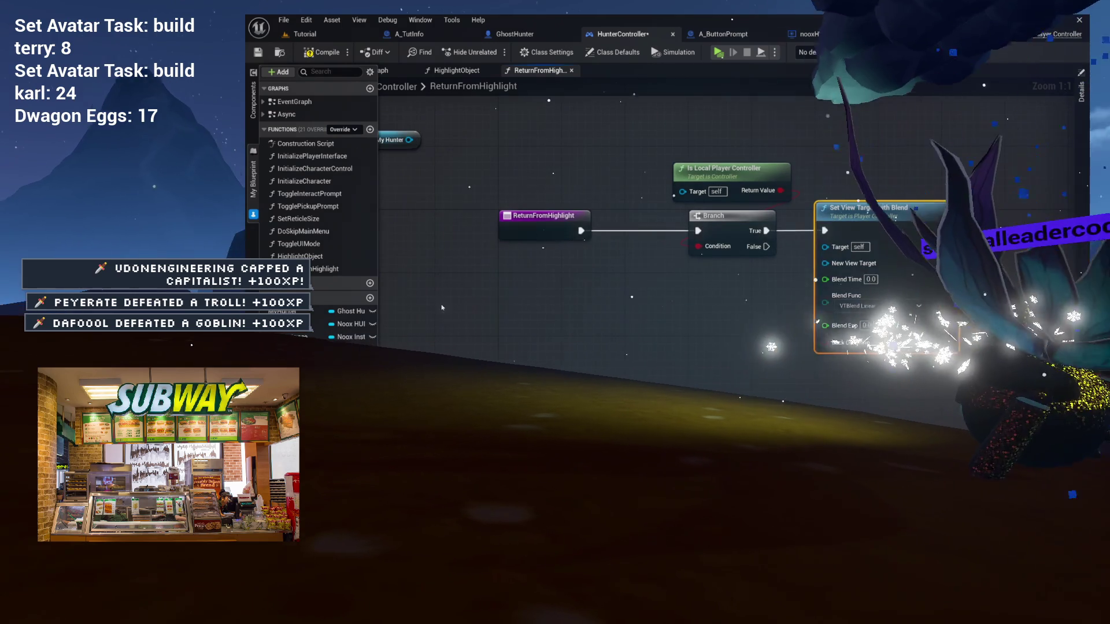
{"action": "mouse_move", "coordinate": [409, 140]}
{"action": "left_mouse_down"}
{"action": "mouse_move", "coordinate": [596, 258]}
{"action": "mouse_move", "coordinate": [895, 273]}
{"action": "left_mouse_up"}
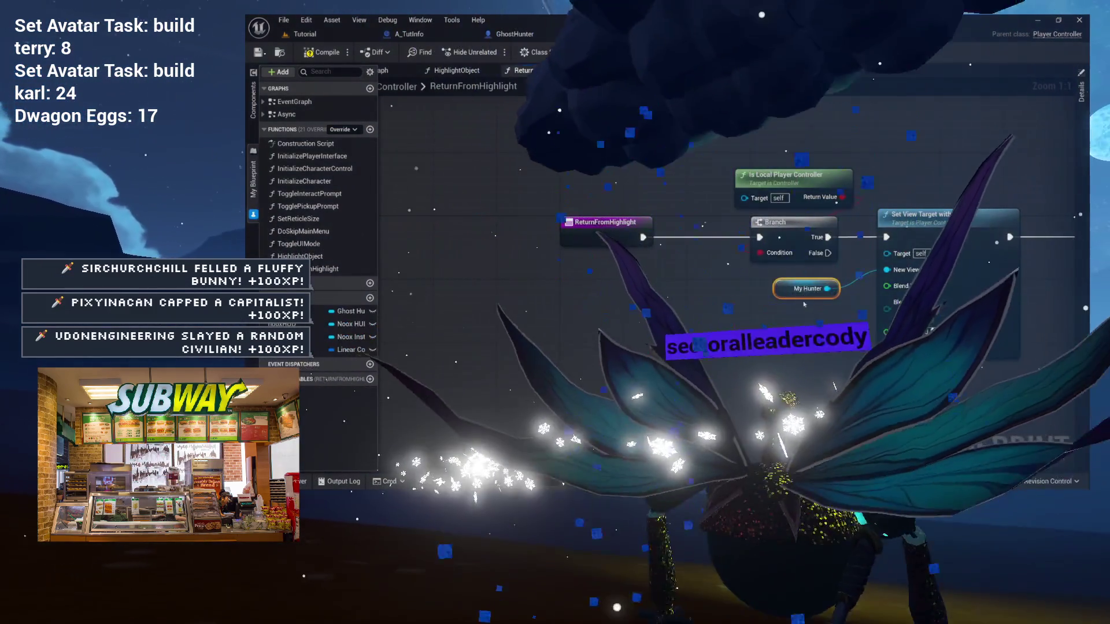
{"action": "left_click_drag", "start_coordinate": [810, 311], "coordinate": [605, 289]}
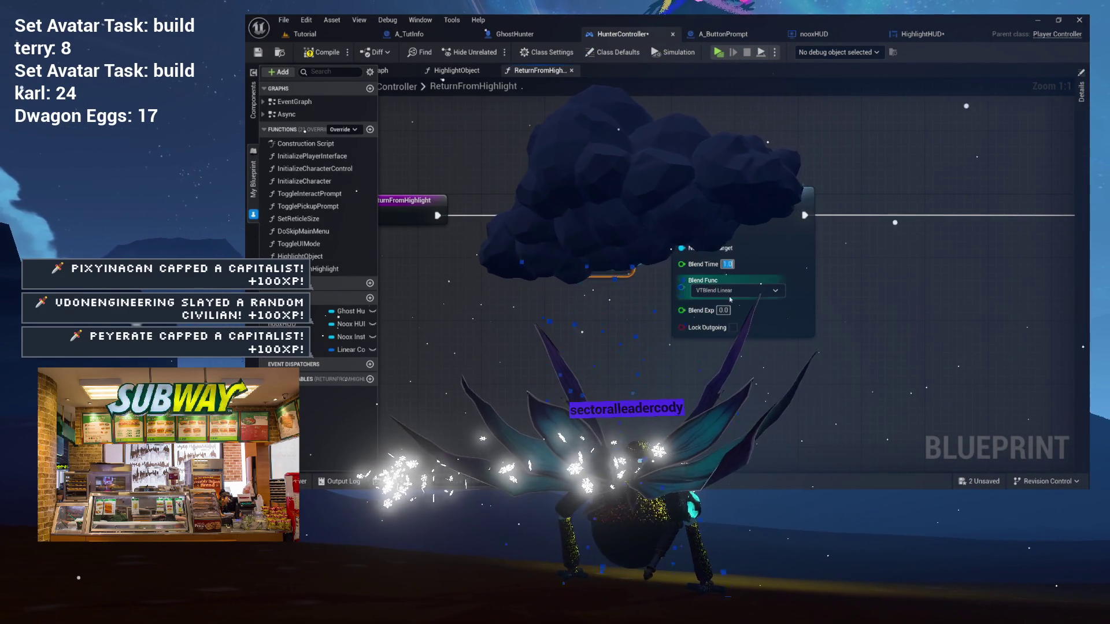
{"action": "left_click_drag", "start_coordinate": [1086, 279], "coordinate": [820, 292]}
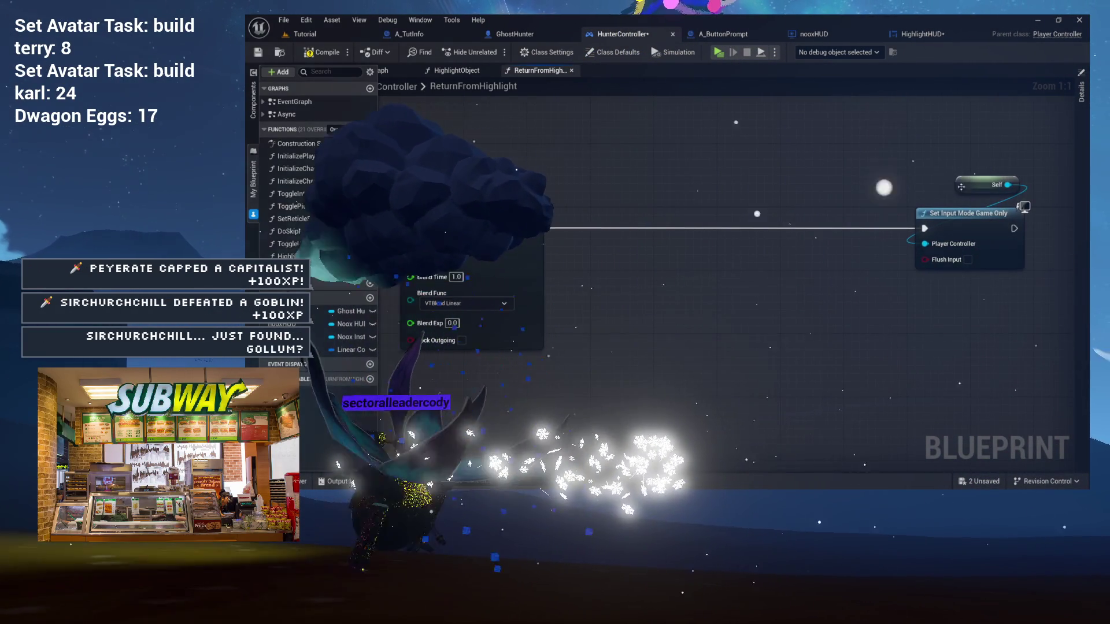
{"action": "left_click_drag", "start_coordinate": [989, 185], "coordinate": [966, 193]}
{"action": "left_click_drag", "start_coordinate": [909, 166], "coordinate": [1040, 283]}
{"action": "left_click_drag", "start_coordinate": [969, 222], "coordinate": [756, 213]}
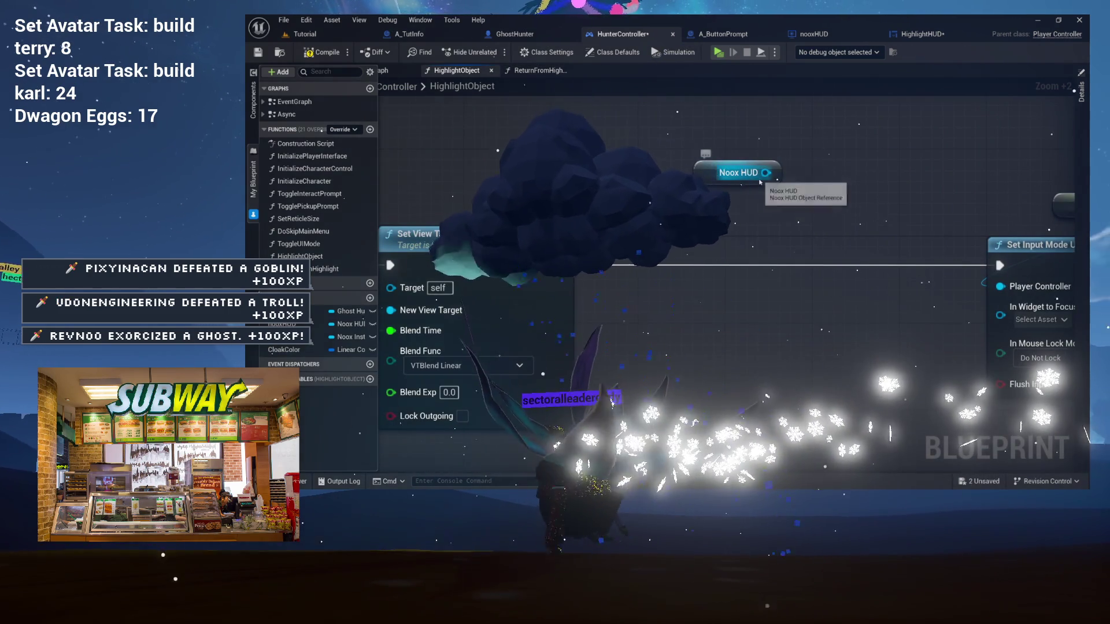
{"action": "left_click_drag", "start_coordinate": [745, 215], "coordinate": [743, 217]}
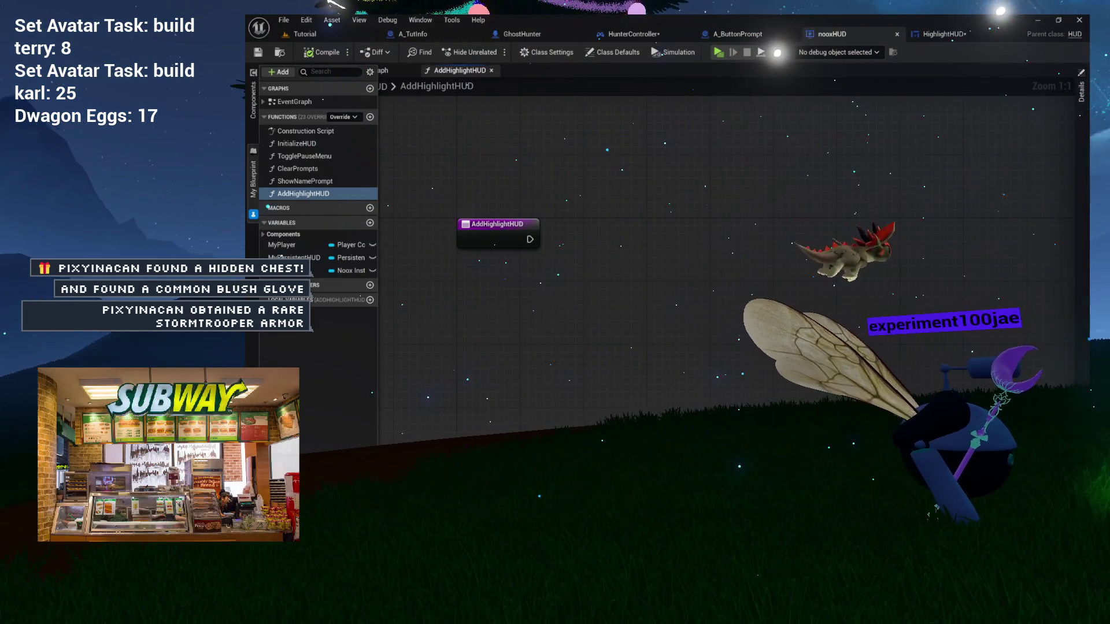
- Add a Construct Object node after the AddHighlightHUD entry node
{"action": "left_click_drag", "start_coordinate": [848, 363], "coordinate": [754, 343]}
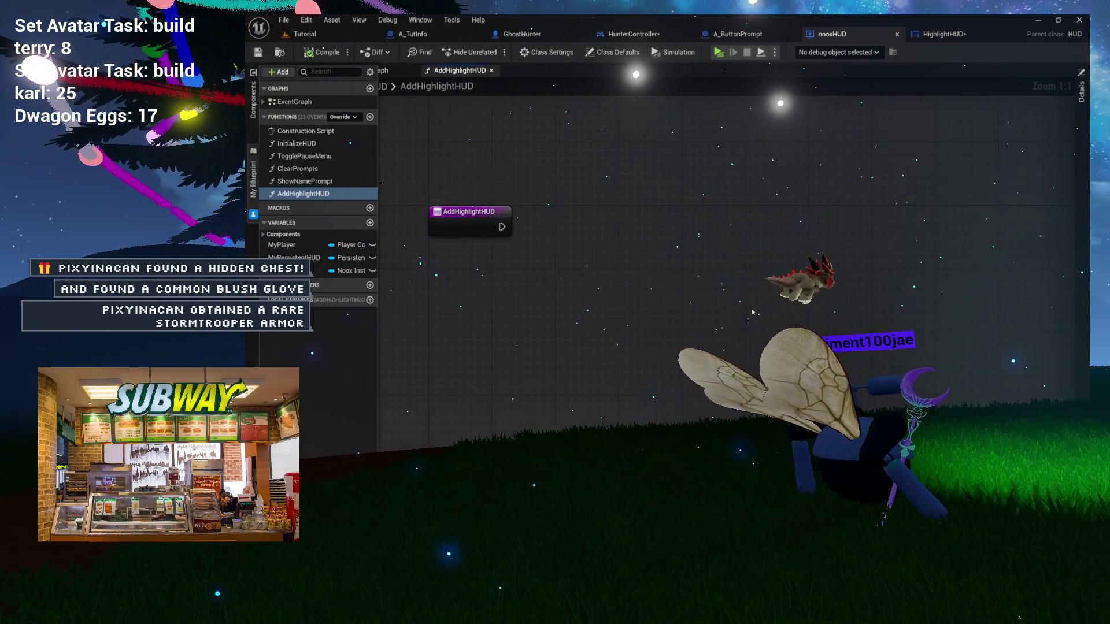
{"action": "left_click_drag", "start_coordinate": [620, 238], "coordinate": [630, 238]}
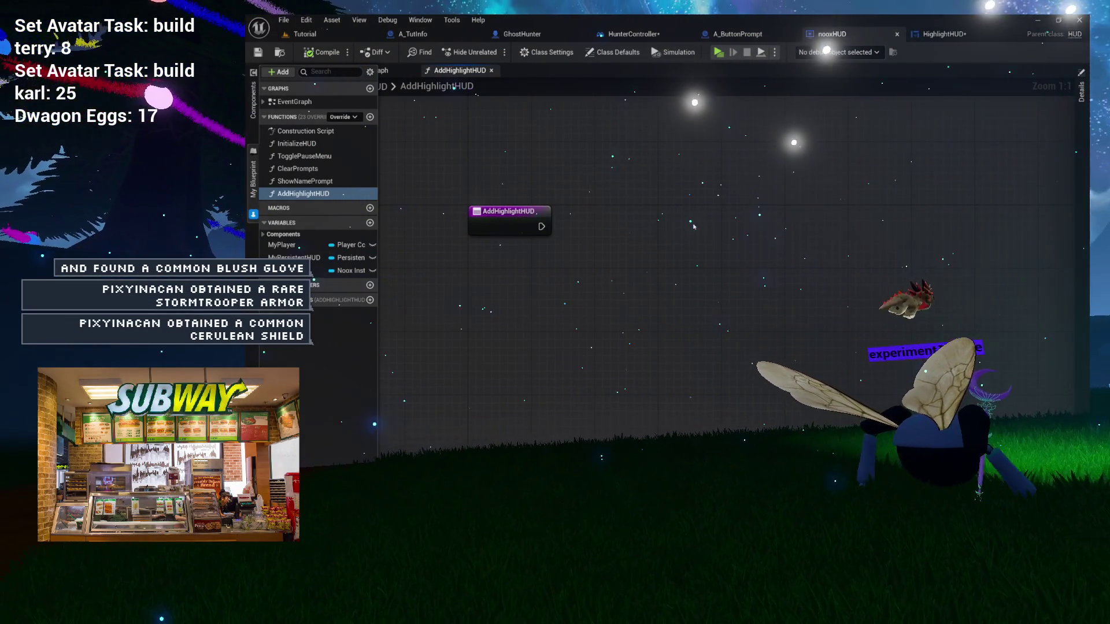
{"action": "mouse_move", "coordinate": [581, 179]}
{"action": "left_mouse_down"}
{"action": "mouse_move", "coordinate": [401, 245]}
{"action": "mouse_move", "coordinate": [605, 194]}
{"action": "left_mouse_up"}
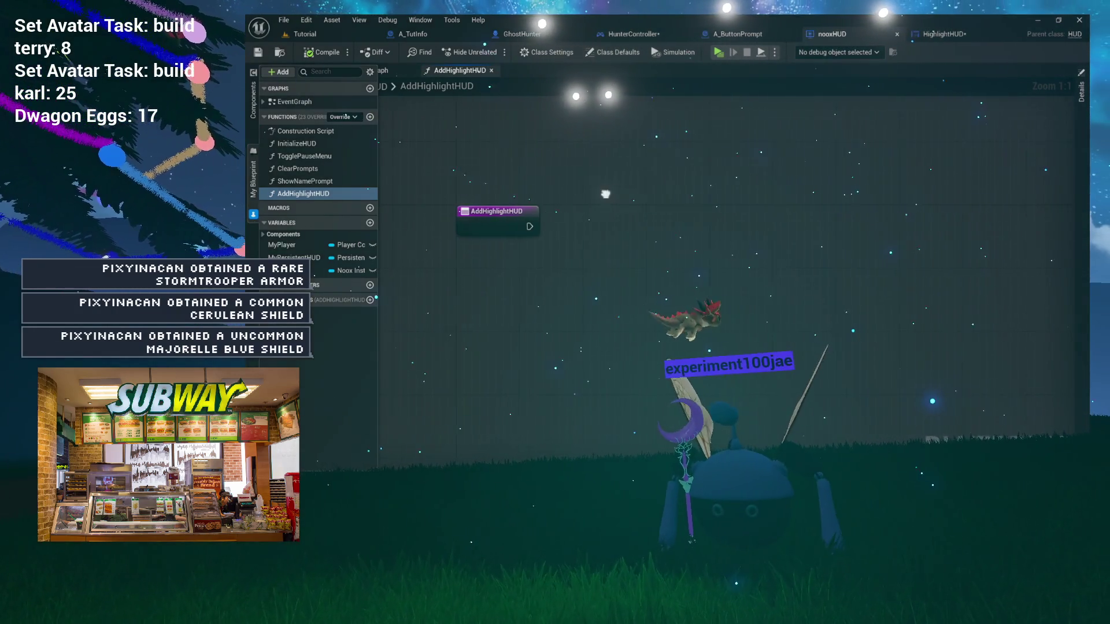
{"action": "left_click_drag", "start_coordinate": [404, 241], "coordinate": [563, 209]}
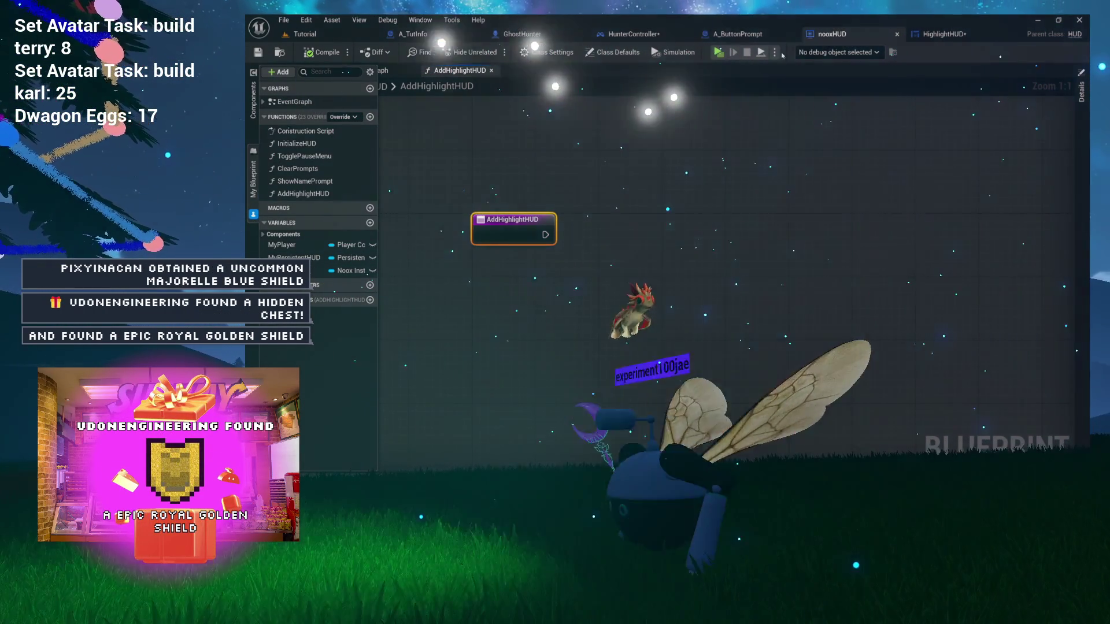
{"action": "left_click_drag", "start_coordinate": [621, 200], "coordinate": [602, 252]}
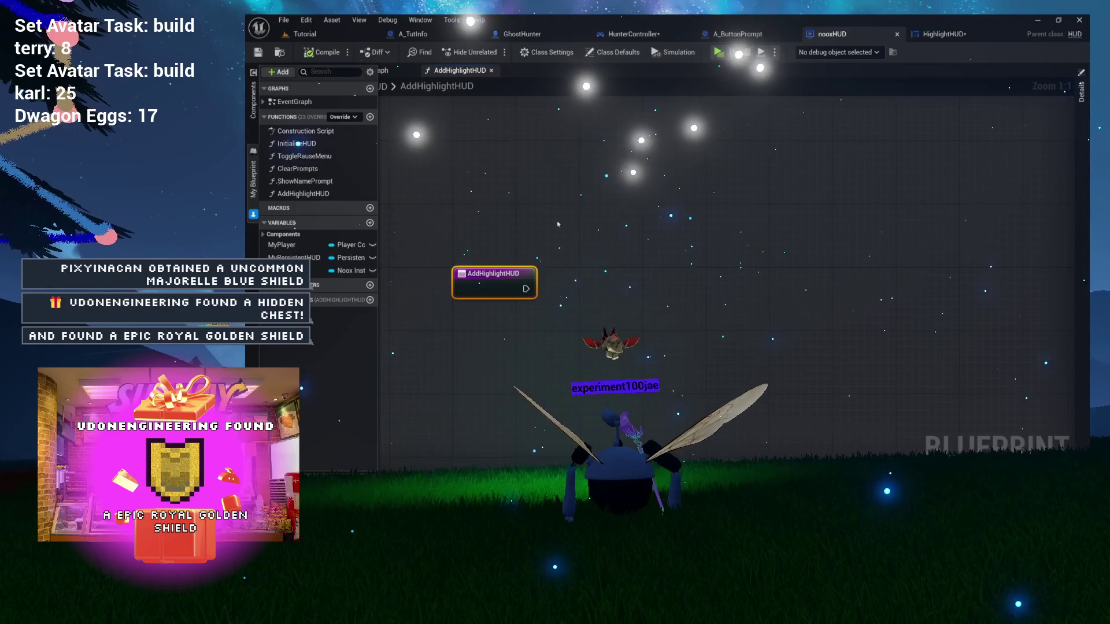
{"action": "right_click", "coordinate": [608, 247]}
{"action": "type", "text": "construct object"}
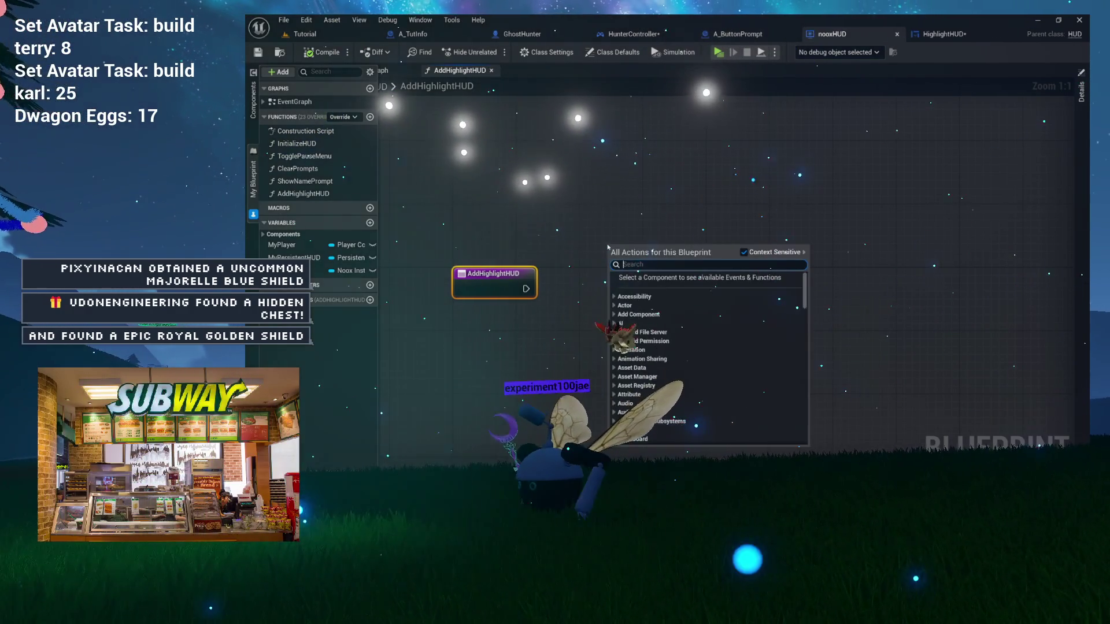
{"action": "key", "text": "Return"}
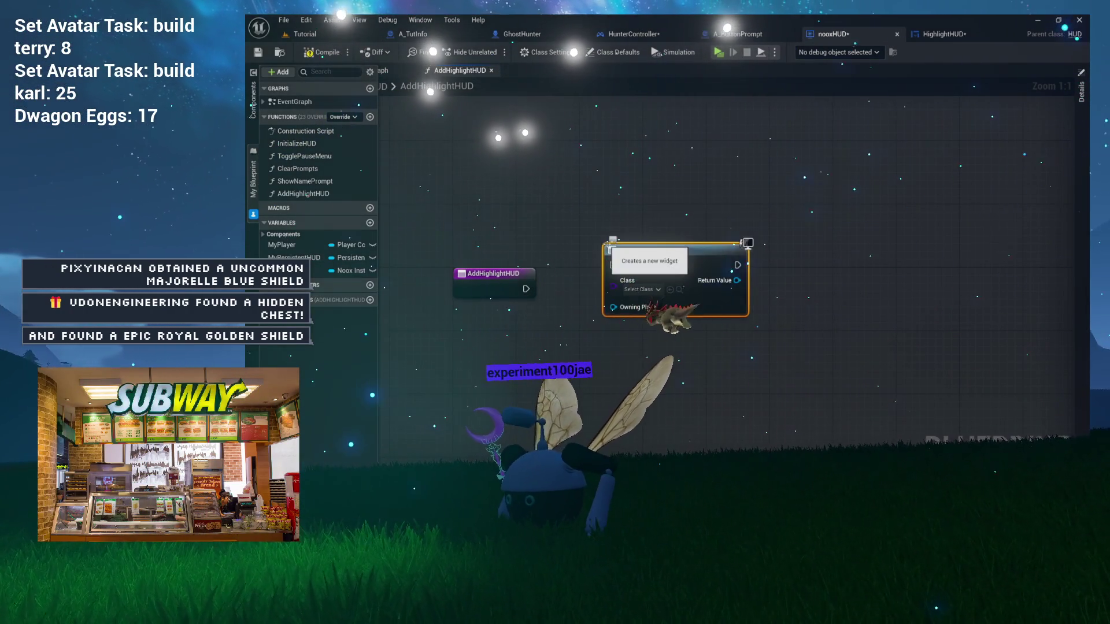
- Feed the construct node's Owning Player from a Get Owning Player node and compile
{"action": "mouse_move", "coordinate": [686, 196]}
{"action": "left_mouse_down"}
{"action": "mouse_move", "coordinate": [679, 169]}
{"action": "mouse_move", "coordinate": [652, 220]}
{"action": "mouse_move", "coordinate": [625, 210]}
{"action": "left_mouse_up"}
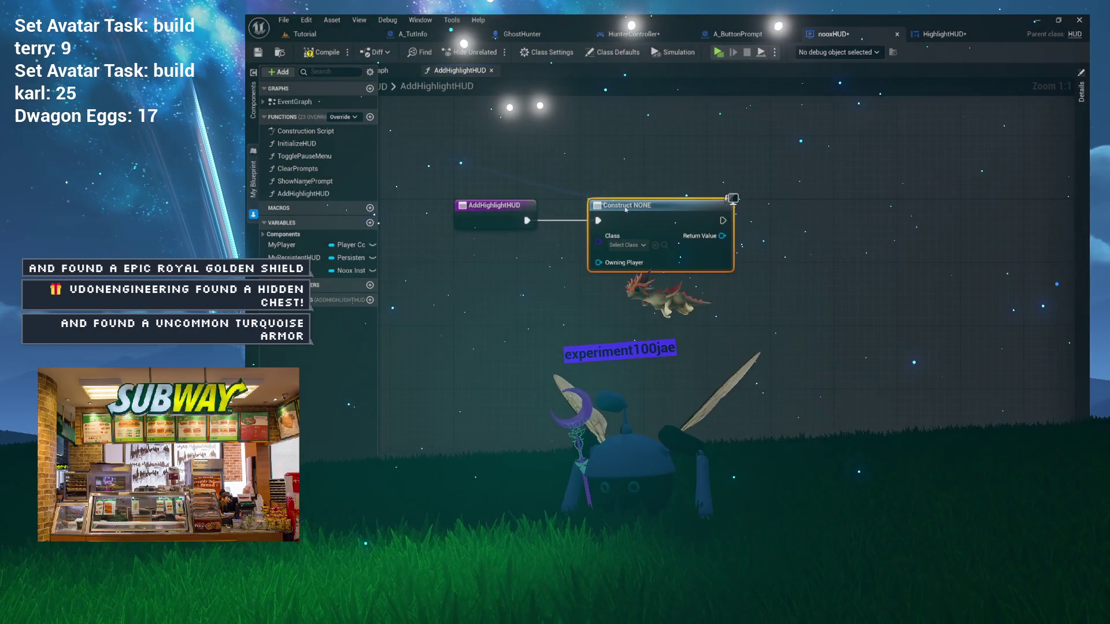
{"action": "left_click_drag", "start_coordinate": [591, 262], "coordinate": [492, 105]}
{"action": "type", "text": "own"}
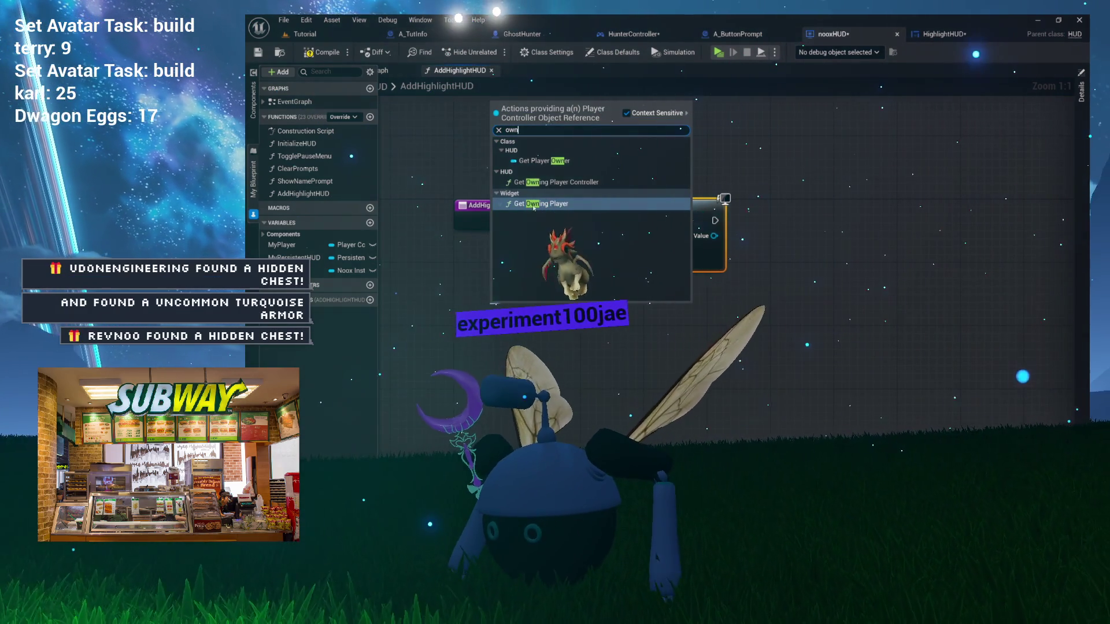
{"action": "left_click", "coordinate": [533, 204]}
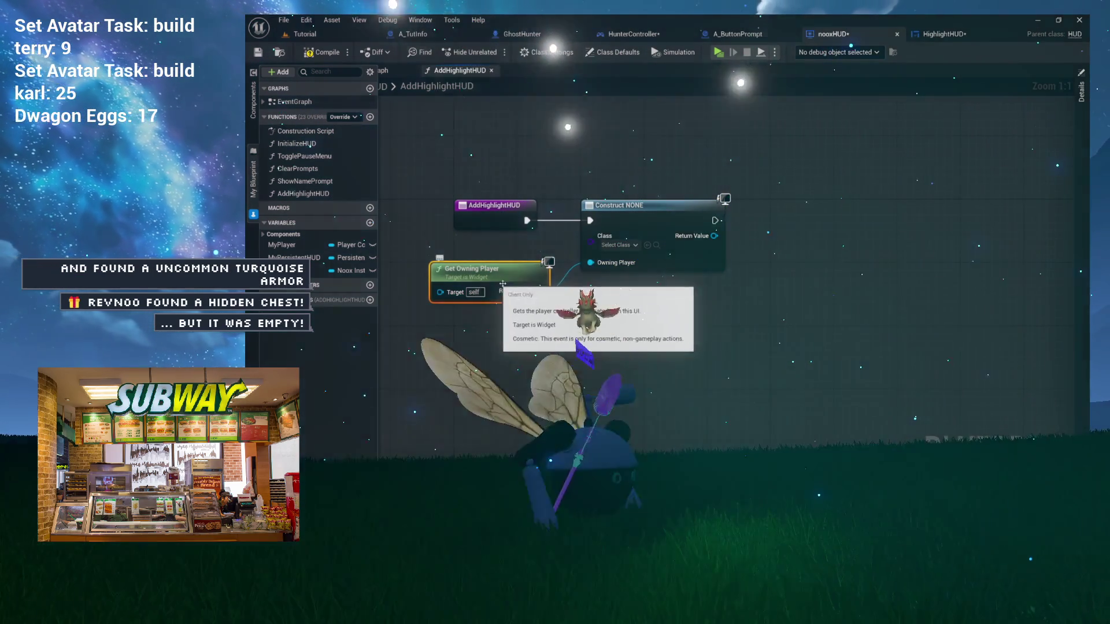
{"action": "left_click_drag", "start_coordinate": [473, 284], "coordinate": [519, 271]}
{"action": "left_click", "coordinate": [324, 53]}
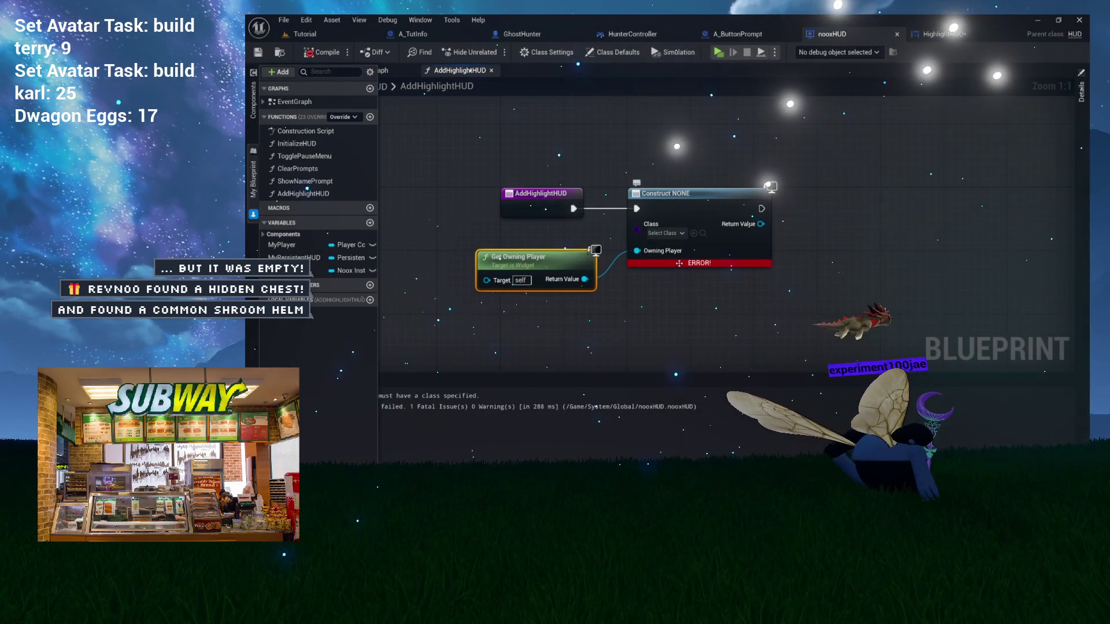
- Set the widget class to HighlightHUD, feed Owning Player from Player Owner, and compile
{"action": "left_click", "coordinate": [664, 233]}
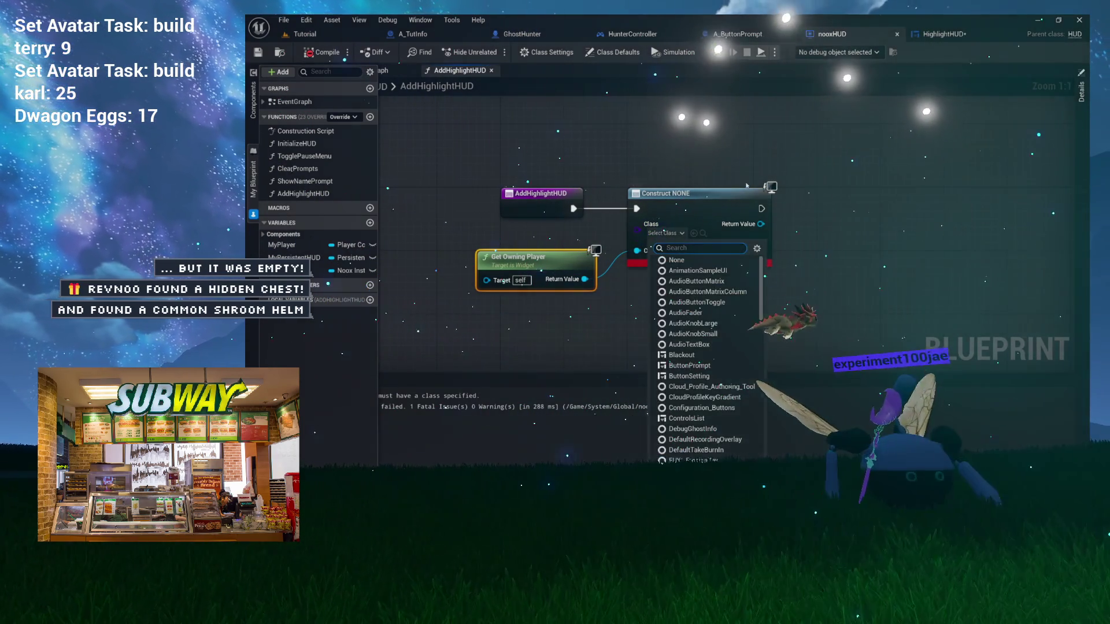
{"action": "type", "text": "highlight"}
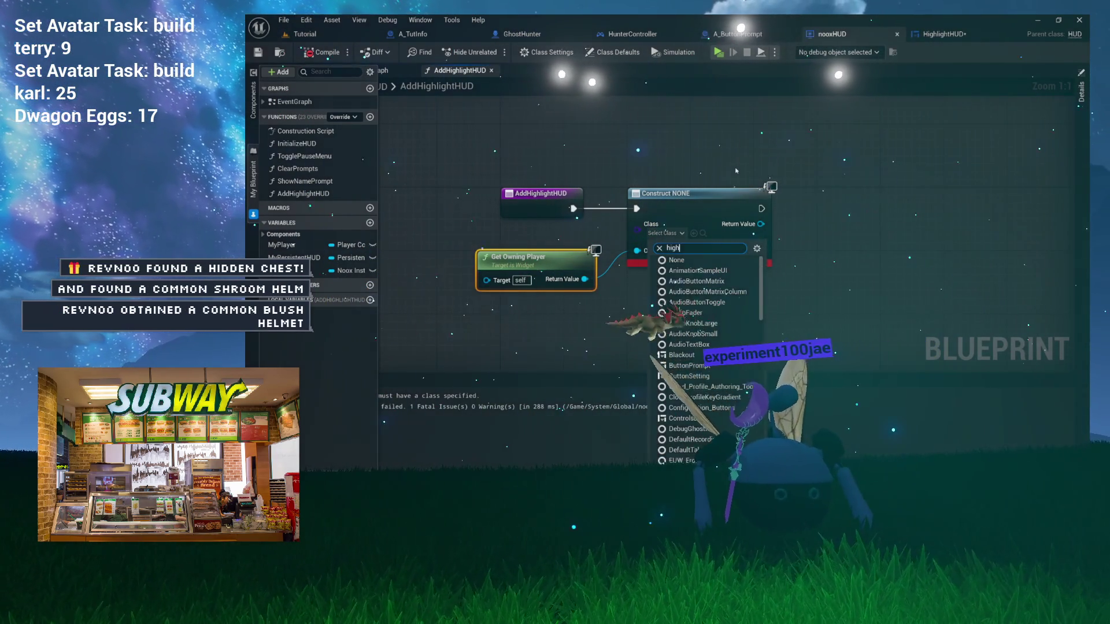
{"action": "left_click", "coordinate": [711, 270]}
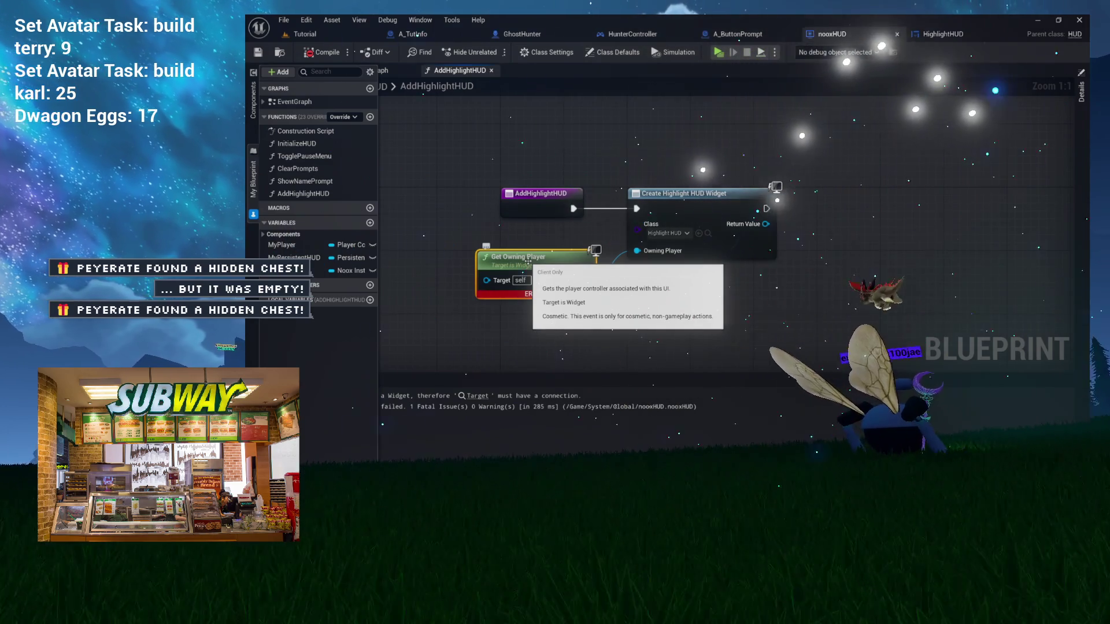
{"action": "mouse_move", "coordinate": [620, 272]}
{"action": "left_mouse_down"}
{"action": "mouse_move", "coordinate": [688, 201]}
{"action": "mouse_move", "coordinate": [638, 247]}
{"action": "left_mouse_up"}
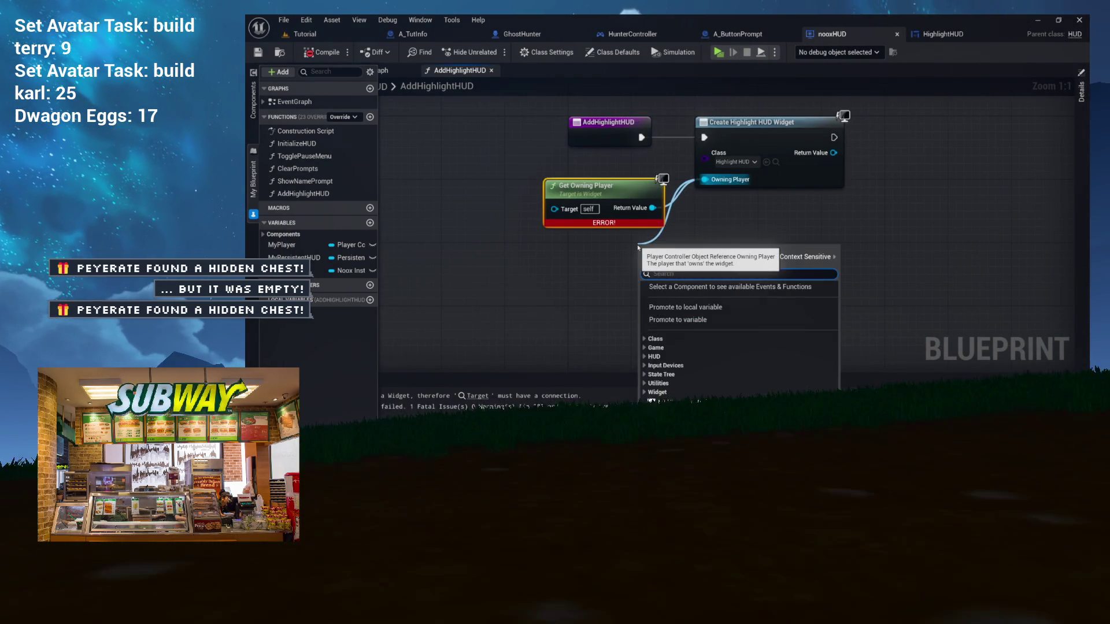
{"action": "type", "text": "own"}
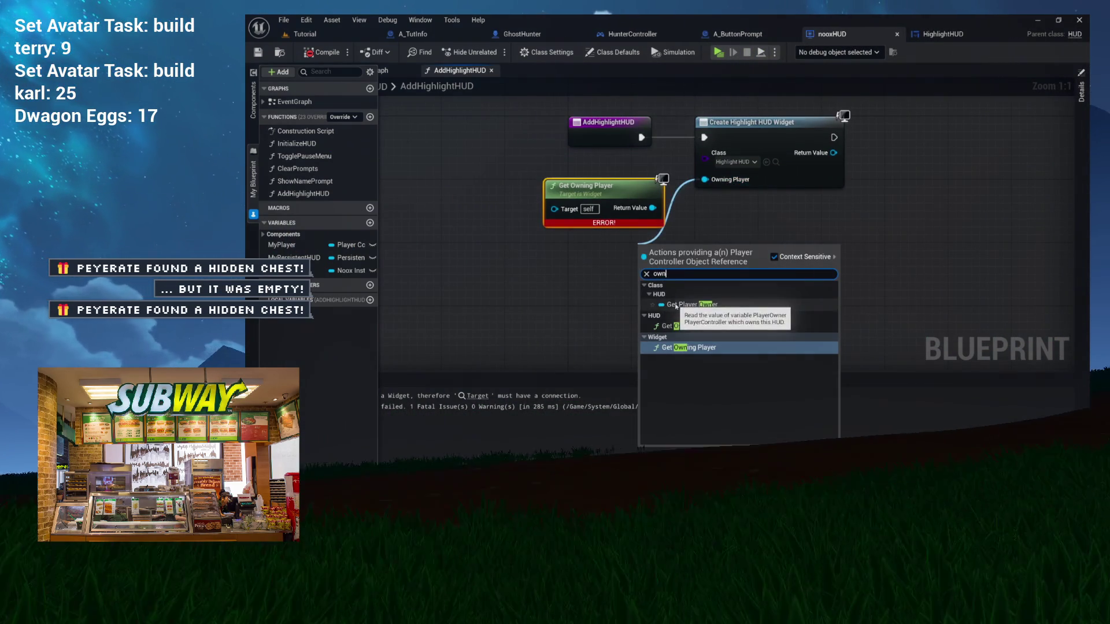
{"action": "left_click", "coordinate": [690, 304]}
{"action": "left_click_drag", "start_coordinate": [659, 252], "coordinate": [611, 252]}
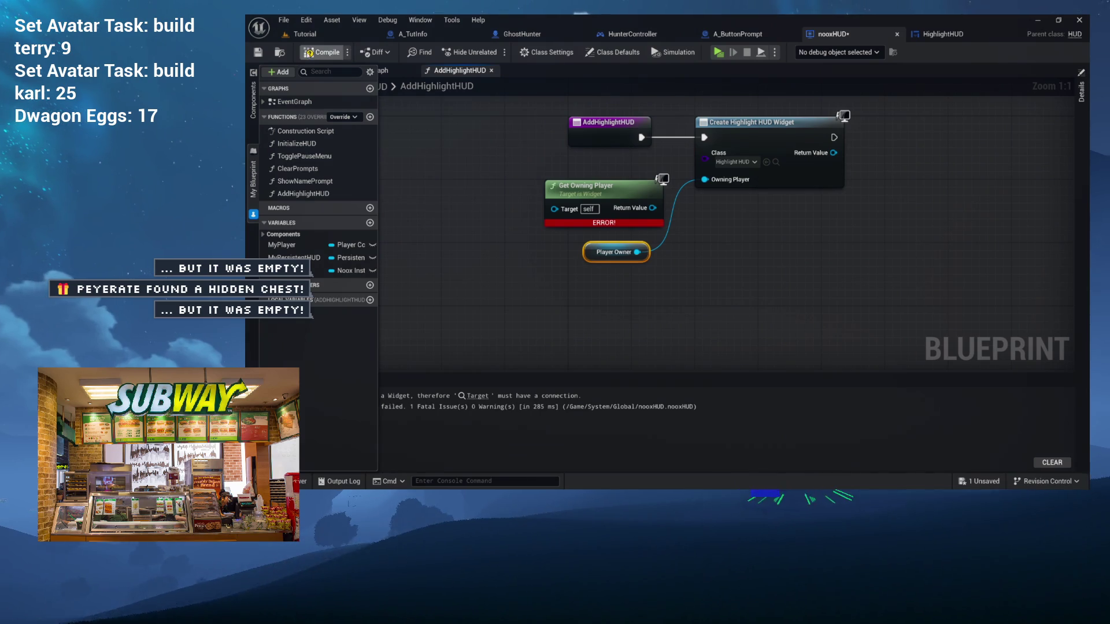
{"action": "key", "text": "ctrl+s"}
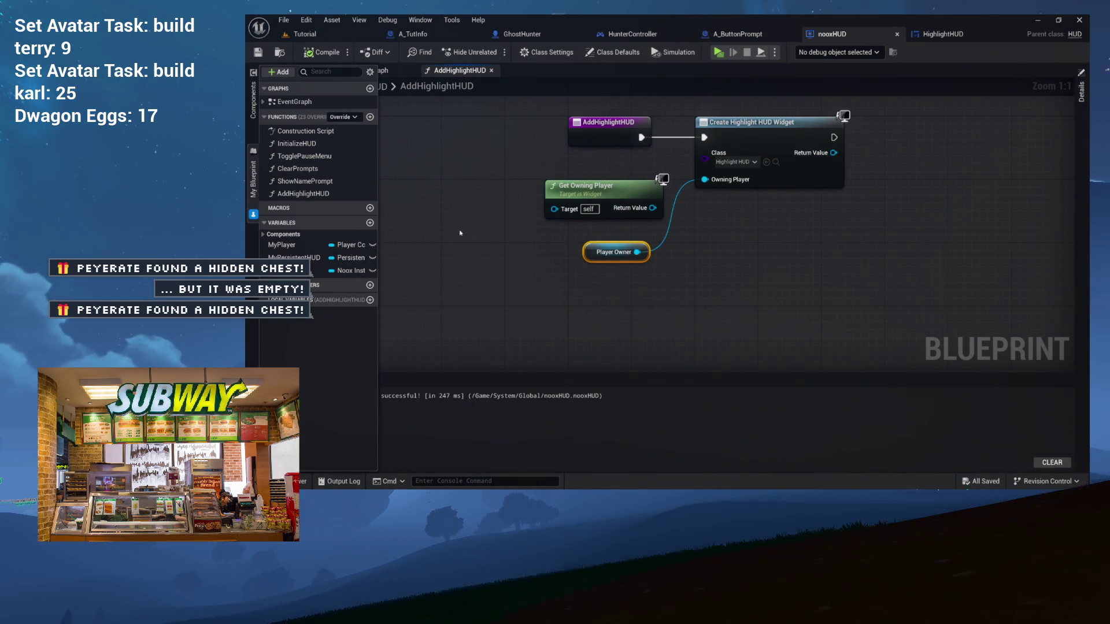
- Delete the unused Get Owning Player node and tidy the Player Owner node and variables panel
{"action": "left_click", "coordinate": [549, 186]}
{"action": "key", "text": "Delete"}
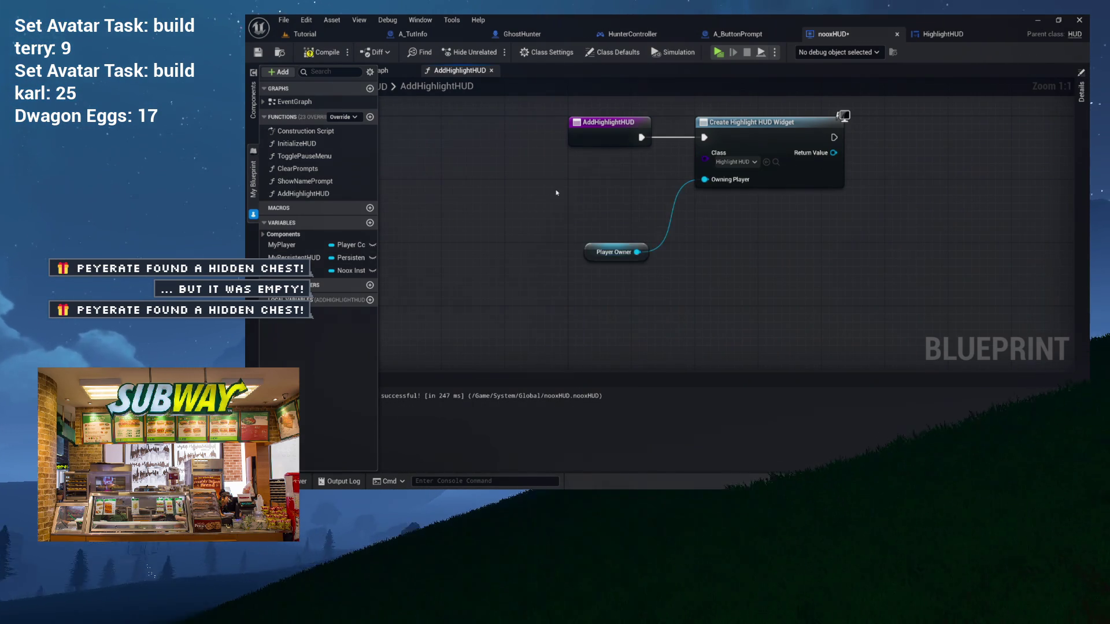
{"action": "mouse_move", "coordinate": [593, 258]}
{"action": "left_mouse_down"}
{"action": "mouse_move", "coordinate": [594, 218]}
{"action": "mouse_move", "coordinate": [609, 202]}
{"action": "left_mouse_up"}
{"action": "left_click_drag", "start_coordinate": [698, 111], "coordinate": [604, 195]}
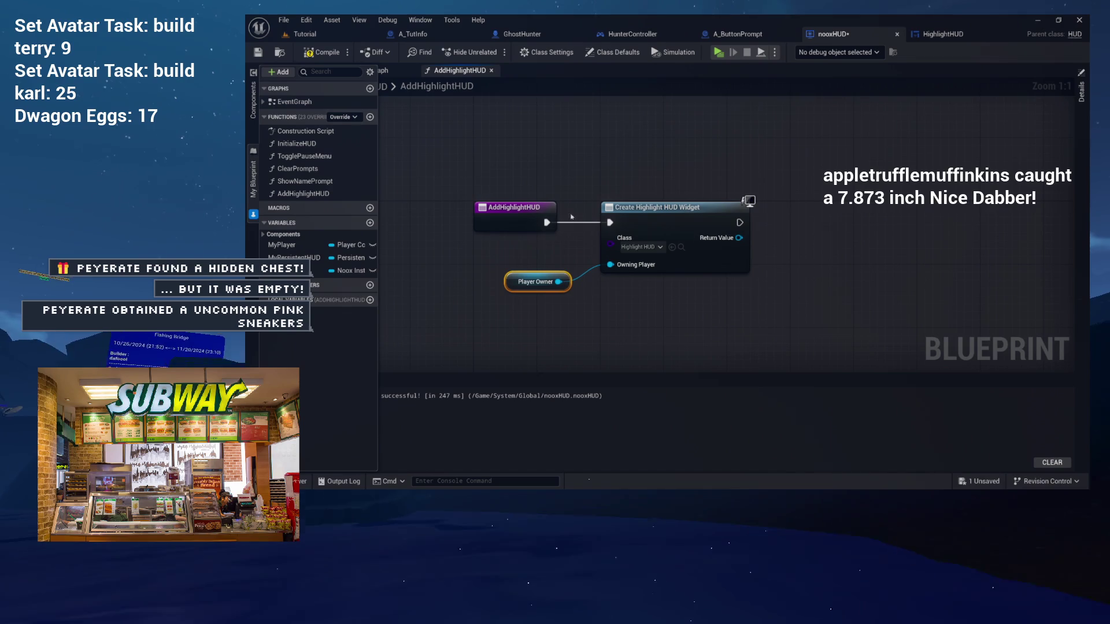
{"action": "left_click_drag", "start_coordinate": [651, 166], "coordinate": [630, 175]}
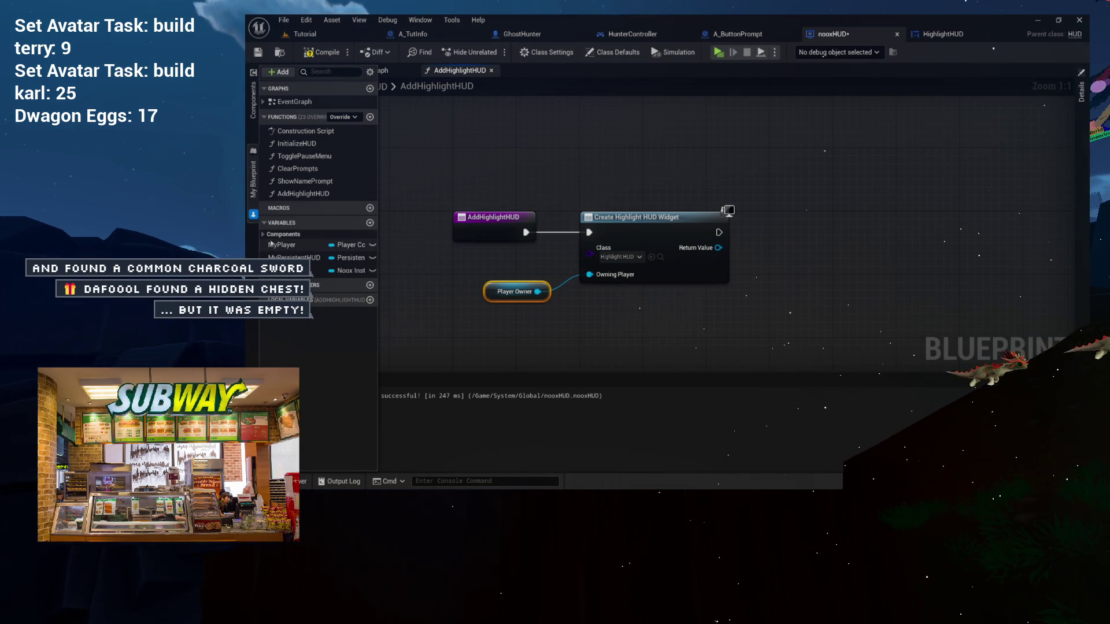
{"action": "left_click_drag", "start_coordinate": [380, 237], "coordinate": [403, 232]}
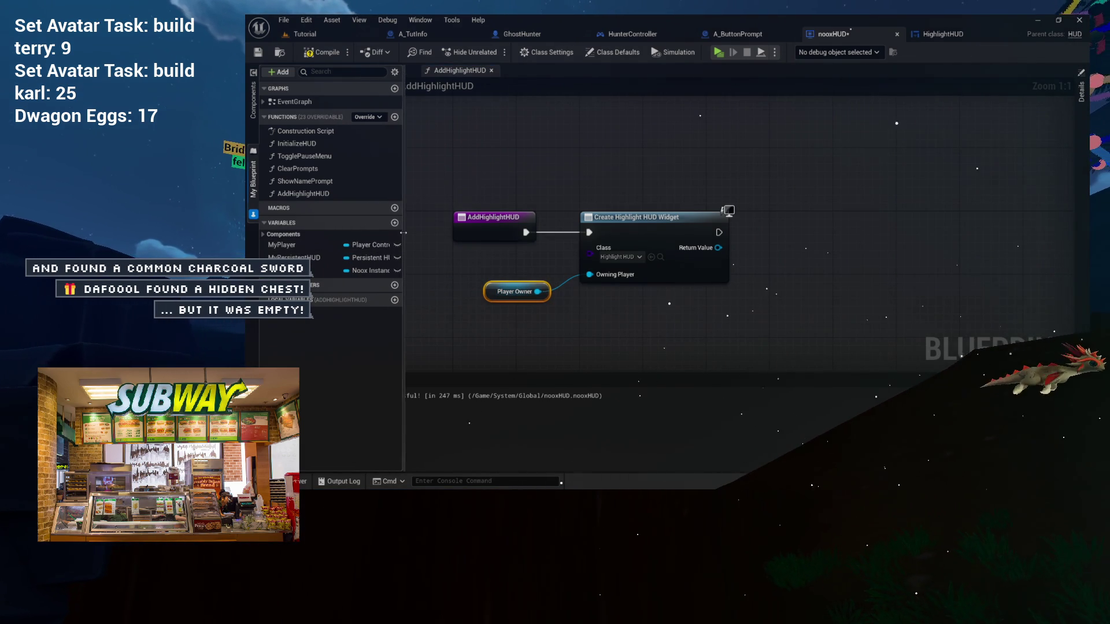
- Find all references to MyPlayer and inspect where InitializeHUD sets it
{"action": "right_click", "coordinate": [284, 247]}
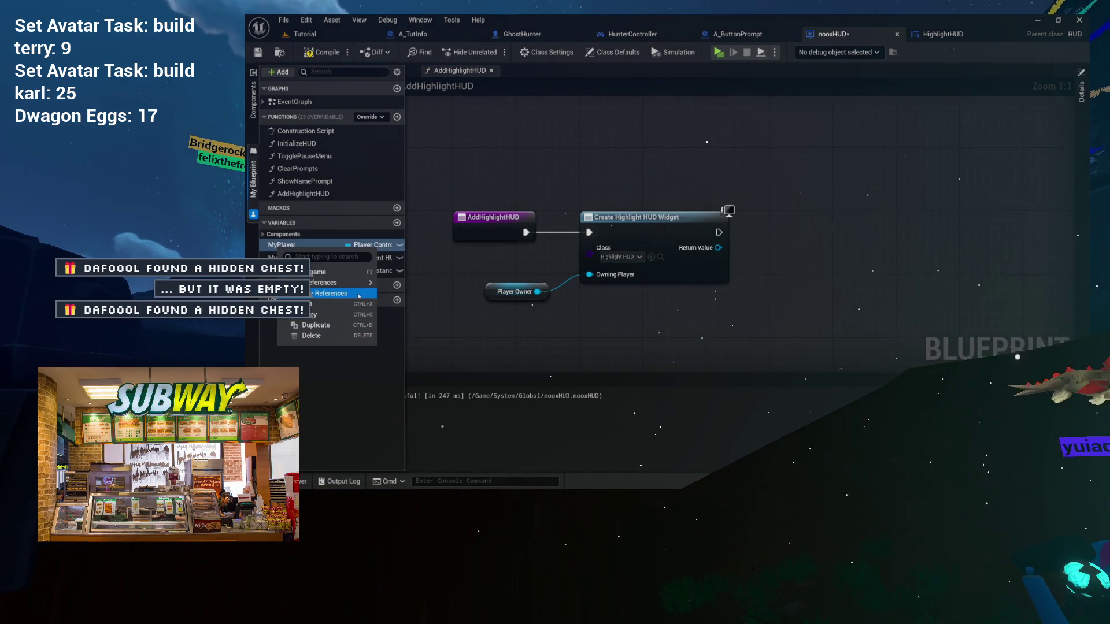
{"action": "mouse_move", "coordinate": [347, 283]}
{"action": "left_click", "coordinate": [424, 307]}
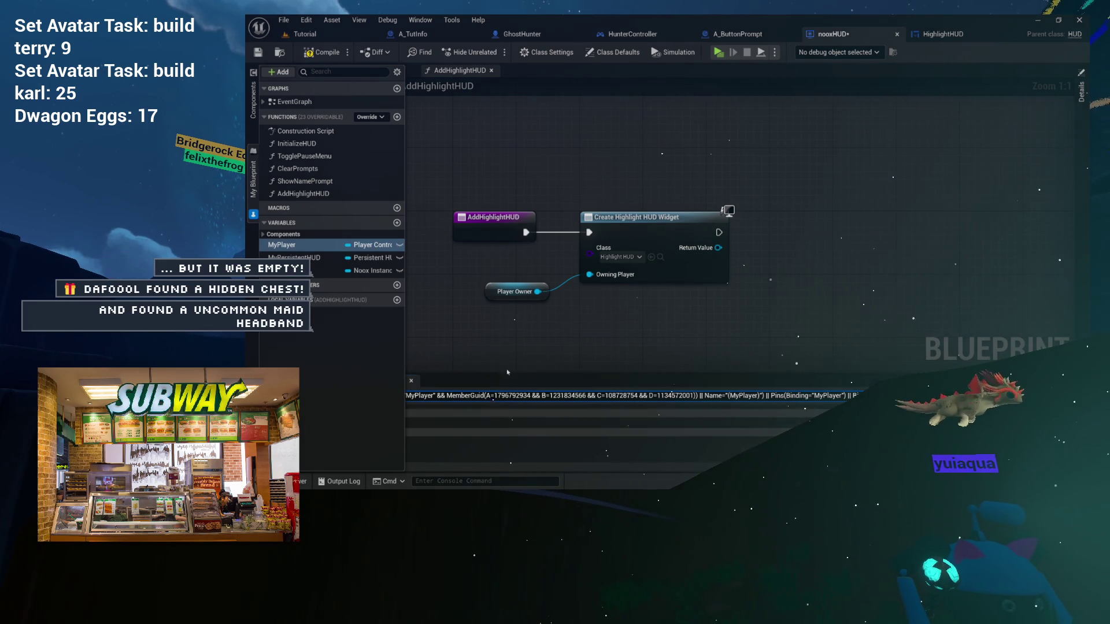
{"action": "left_click", "coordinate": [256, 215]}
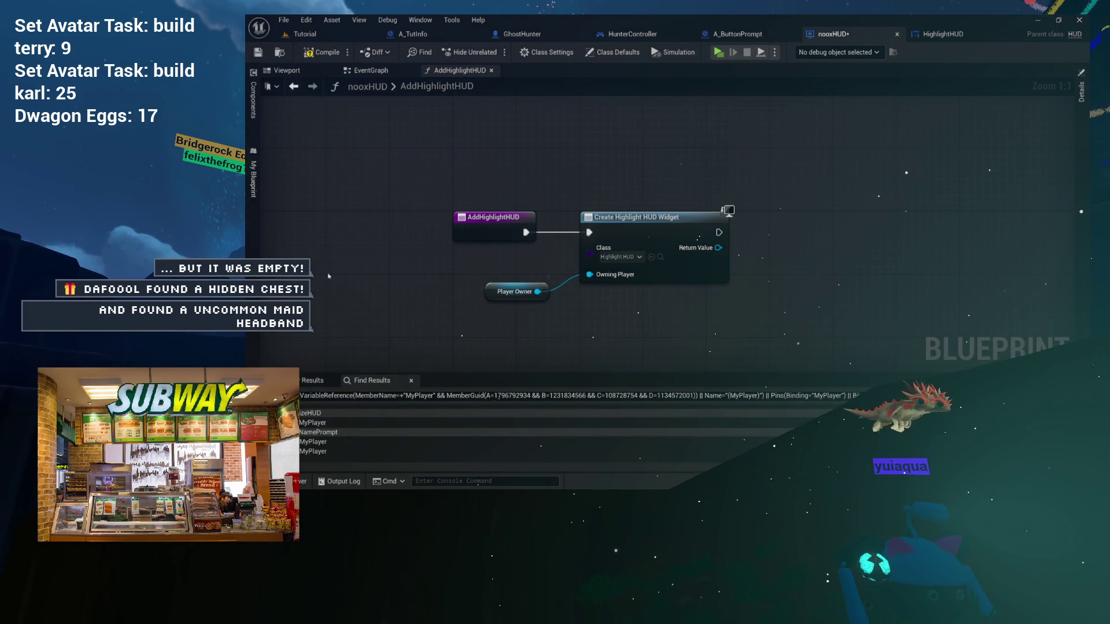
{"action": "left_click", "coordinate": [358, 422]}
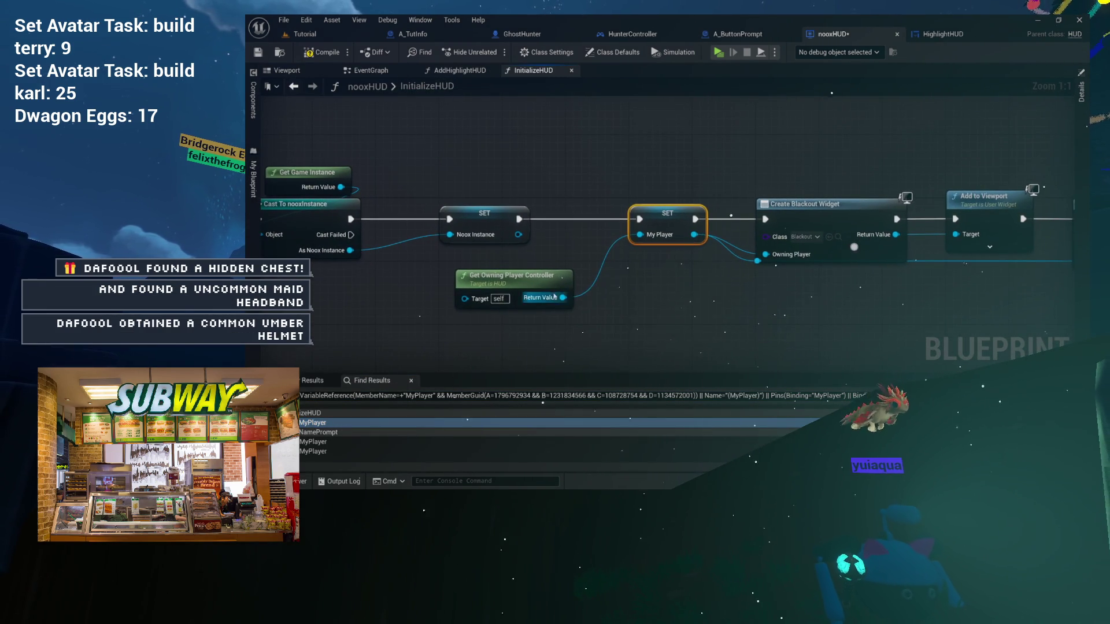
{"action": "mouse_move", "coordinate": [549, 283]}
{"action": "left_mouse_down"}
{"action": "mouse_move", "coordinate": [555, 269]}
{"action": "mouse_move", "coordinate": [544, 282]}
{"action": "left_mouse_up"}
{"action": "left_click_drag", "start_coordinate": [737, 281], "coordinate": [584, 286]}
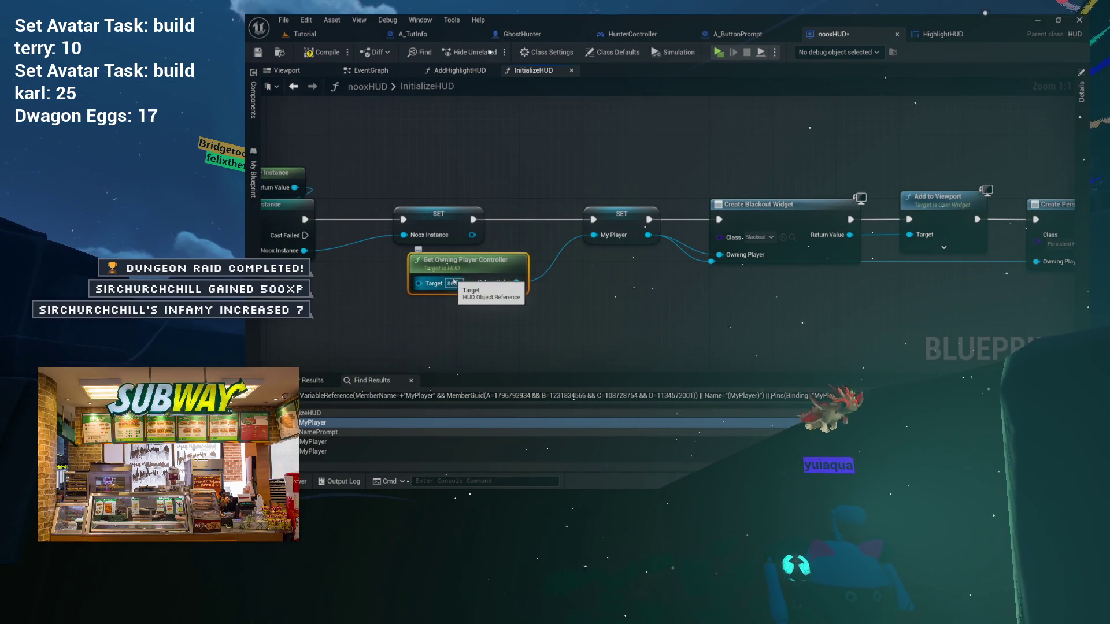
- Close the MyPlayer search results and settle on the AddHighlightHUD function graph
{"action": "left_click", "coordinate": [374, 72]}
{"action": "left_click", "coordinate": [444, 74]}
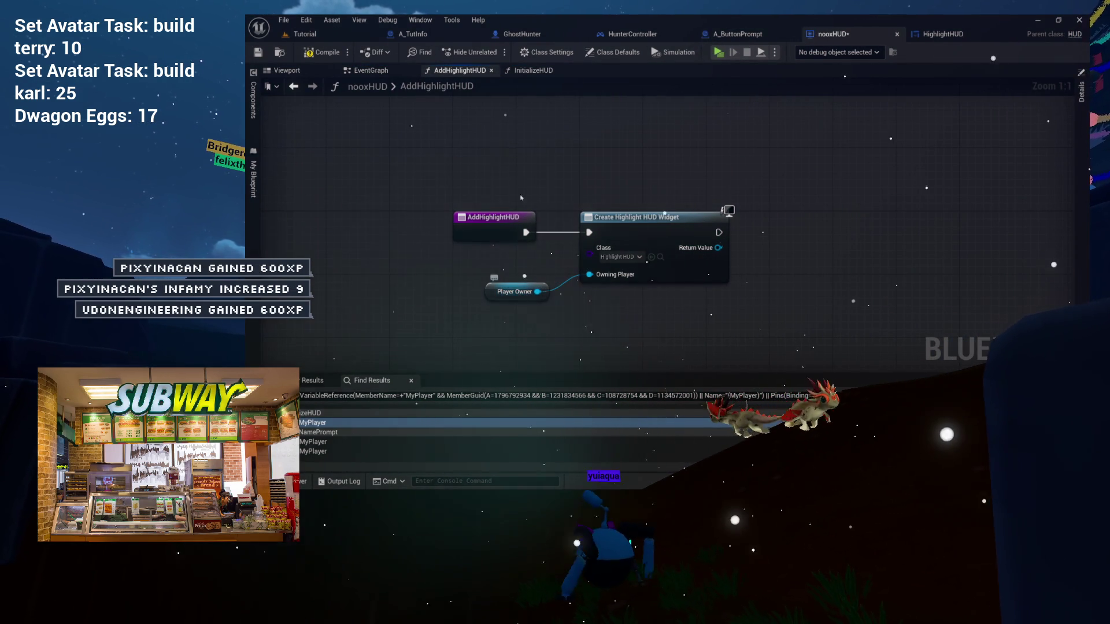
{"action": "left_click", "coordinate": [531, 71]}
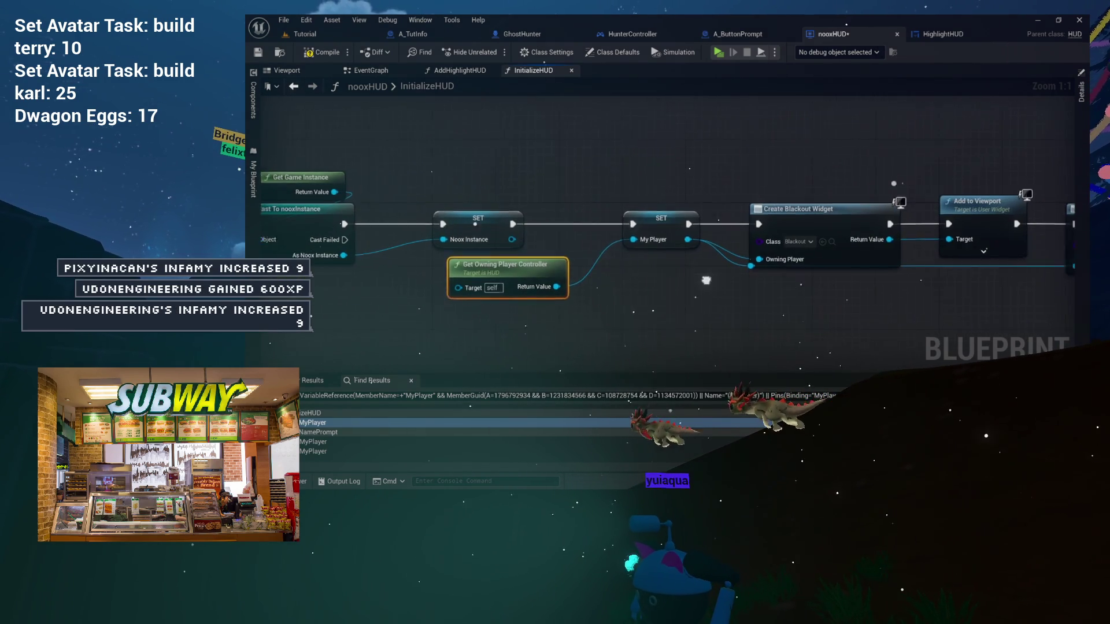
{"action": "left_click", "coordinate": [411, 381]}
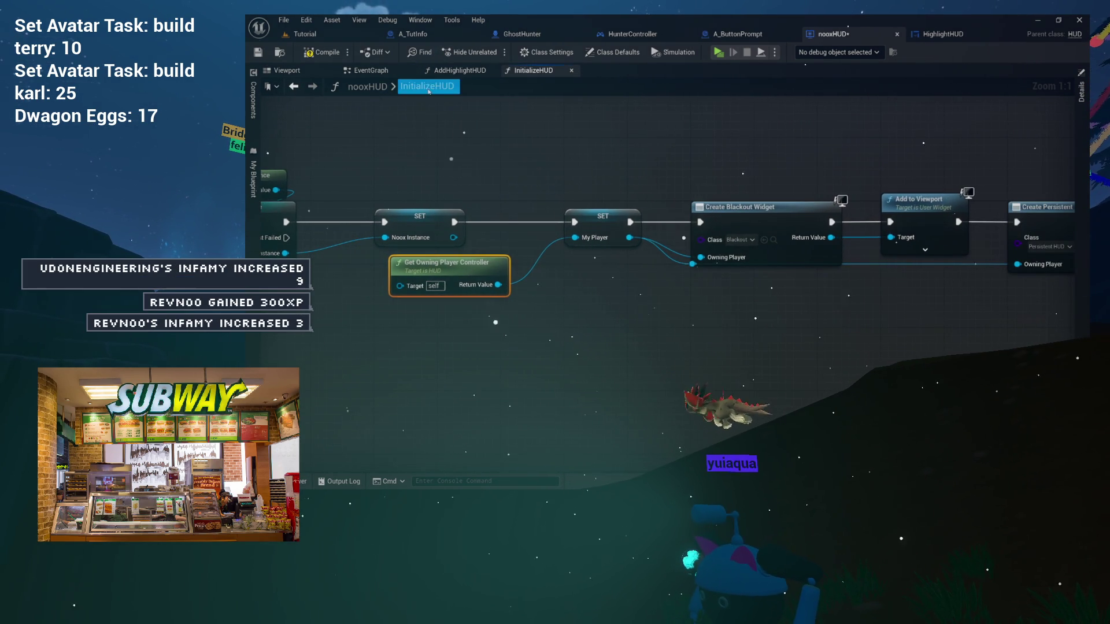
{"action": "left_click", "coordinate": [383, 71]}
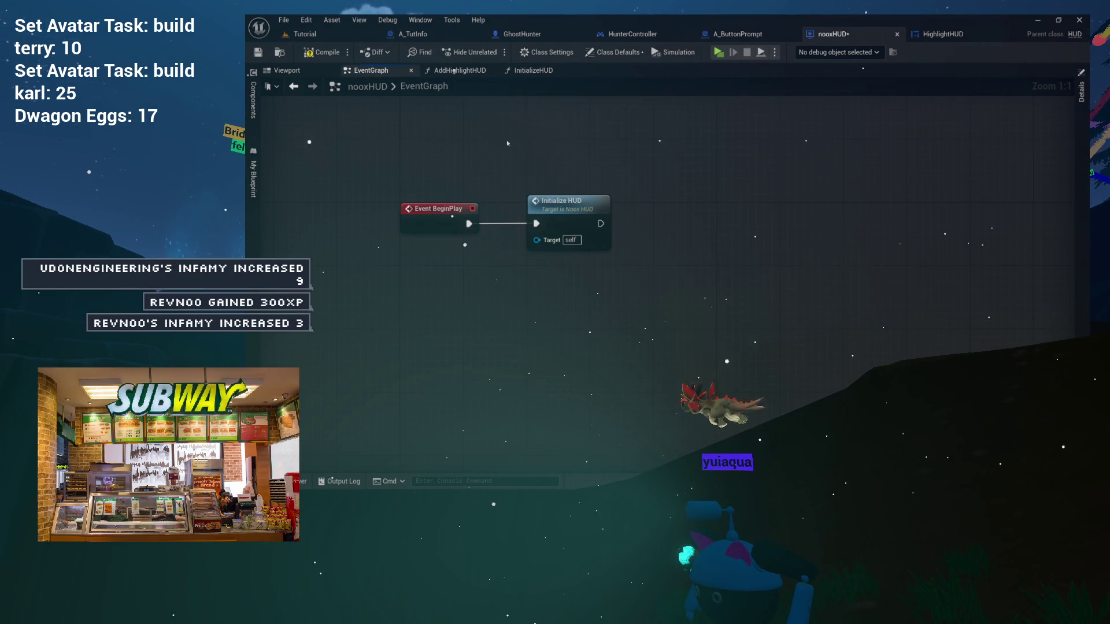
{"action": "left_click", "coordinate": [467, 75]}
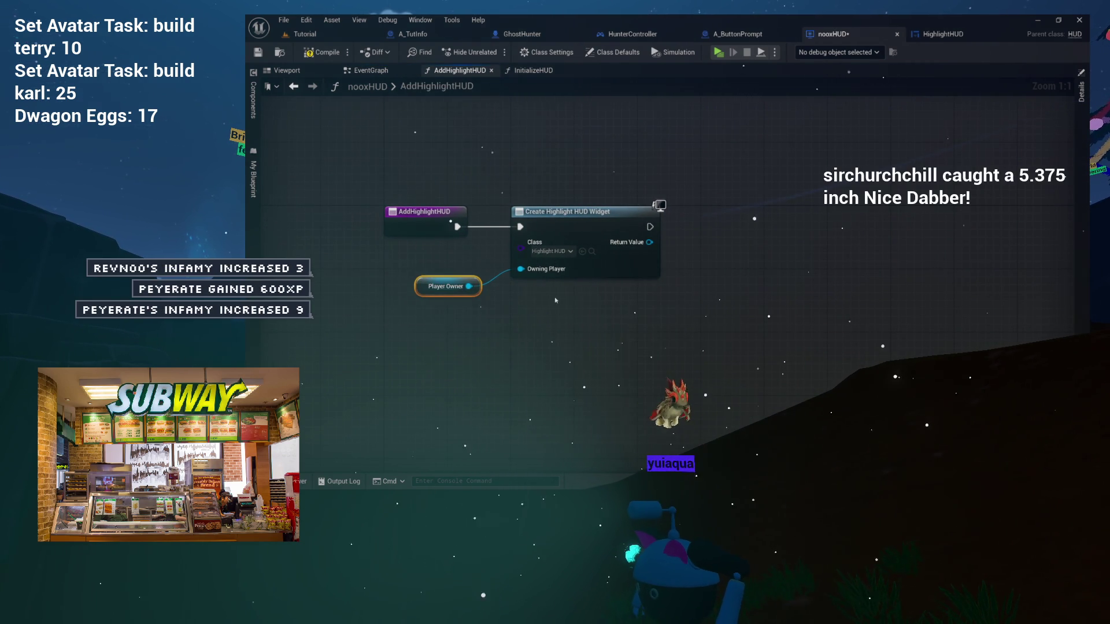
- Pass Create Highlight HUD Widget's Return Value into an aligned Add to Viewport node and compile
{"action": "left_click_drag", "start_coordinate": [556, 300], "coordinate": [461, 299]}
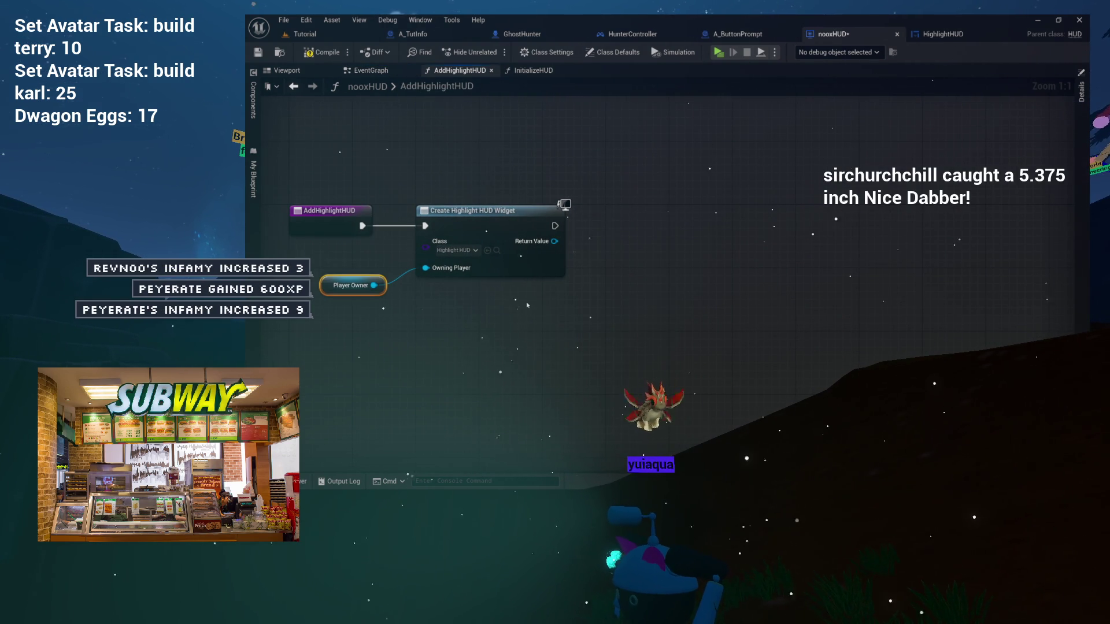
{"action": "mouse_move", "coordinate": [555, 241]}
{"action": "left_mouse_down"}
{"action": "mouse_move", "coordinate": [570, 205]}
{"action": "mouse_move", "coordinate": [610, 240]}
{"action": "left_mouse_up"}
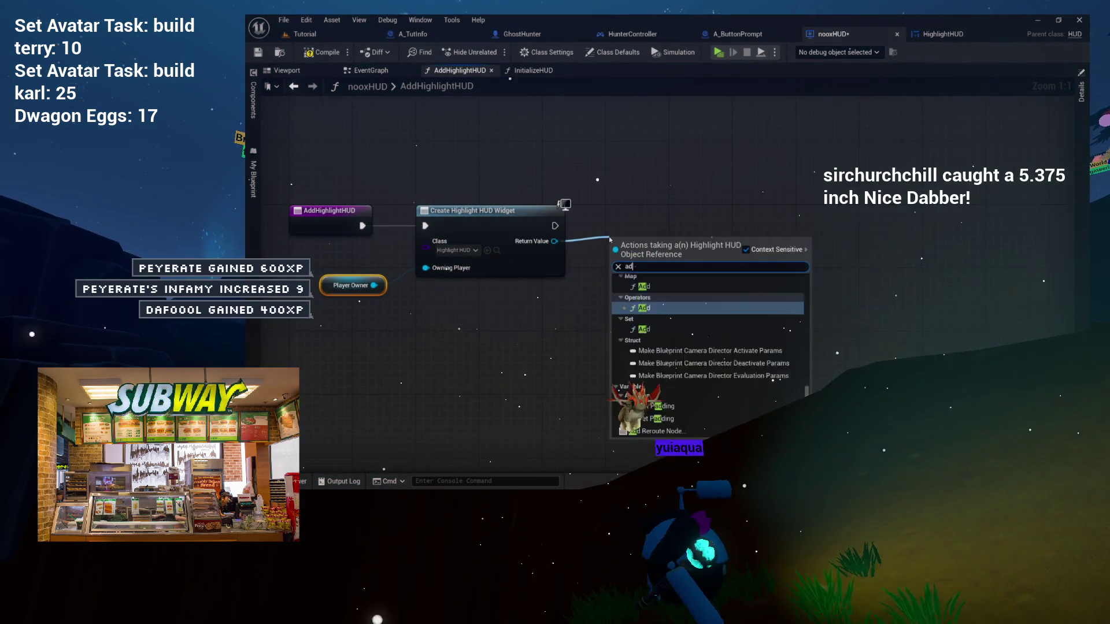
{"action": "type", "text": "add to"}
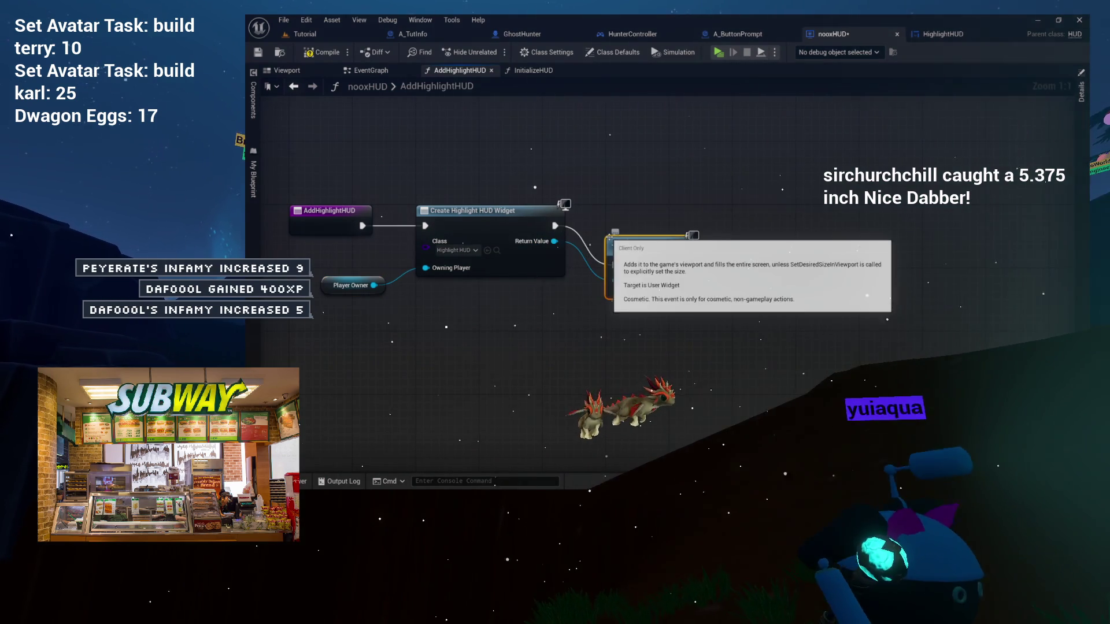
{"action": "left_click", "coordinate": [661, 310]}
{"action": "left_click_drag", "start_coordinate": [644, 247], "coordinate": [644, 216]}
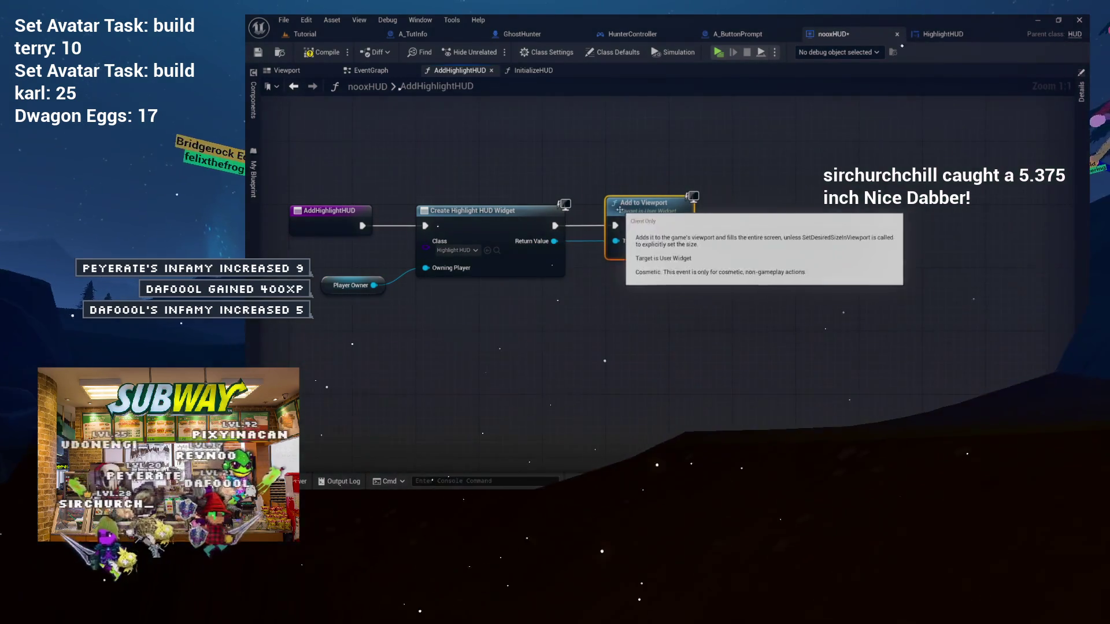
{"action": "key", "text": "ctrl+s"}
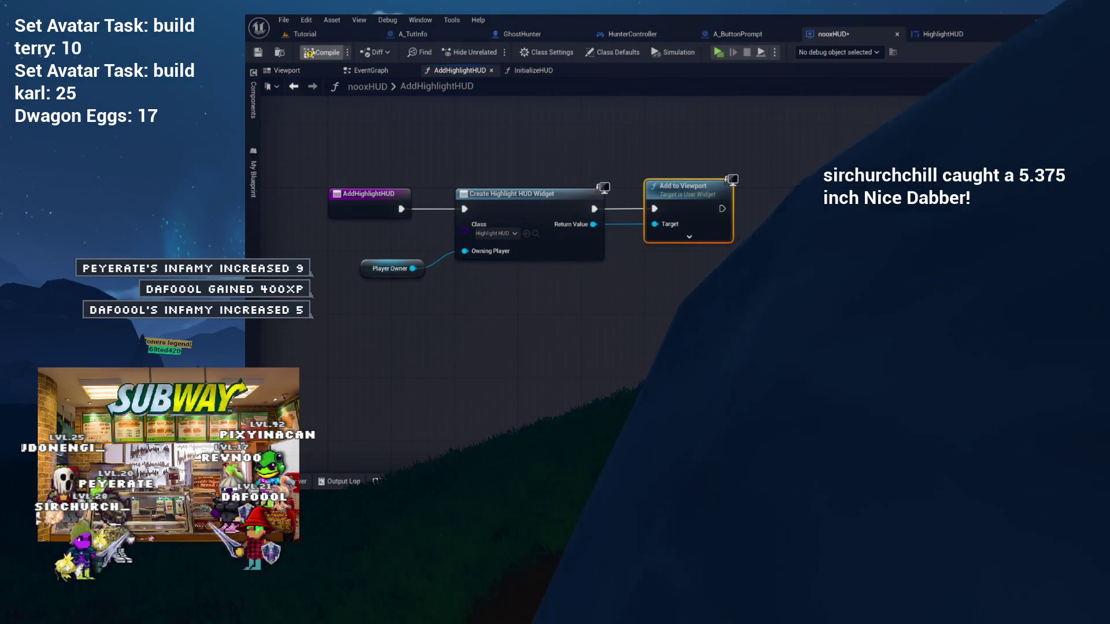
{"action": "left_click", "coordinate": [443, 146]}
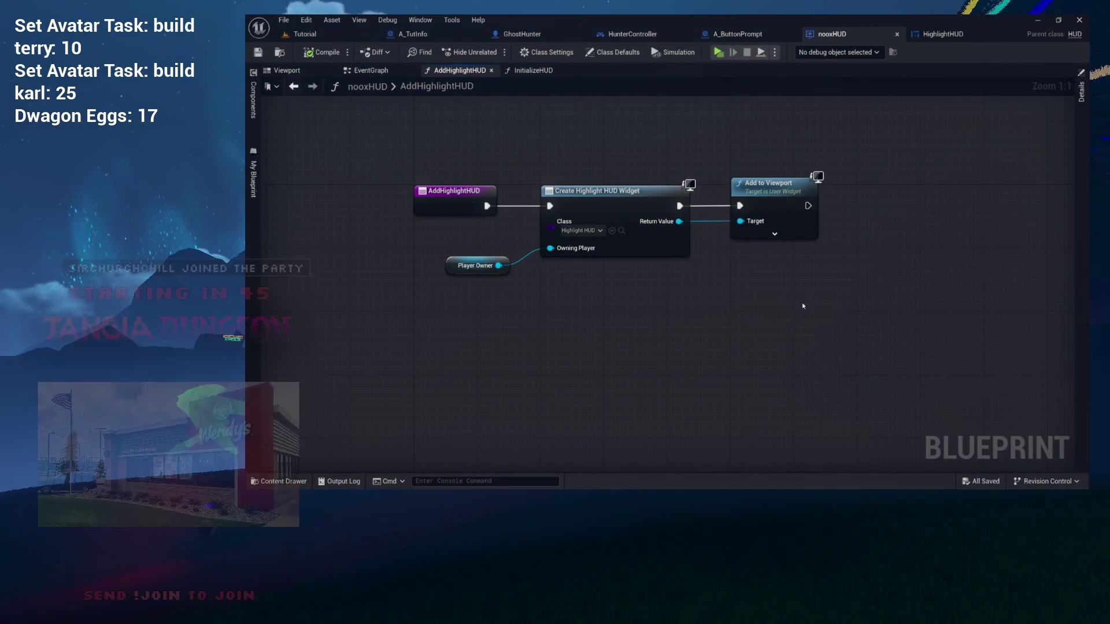
{"action": "left_click", "coordinate": [454, 190]}
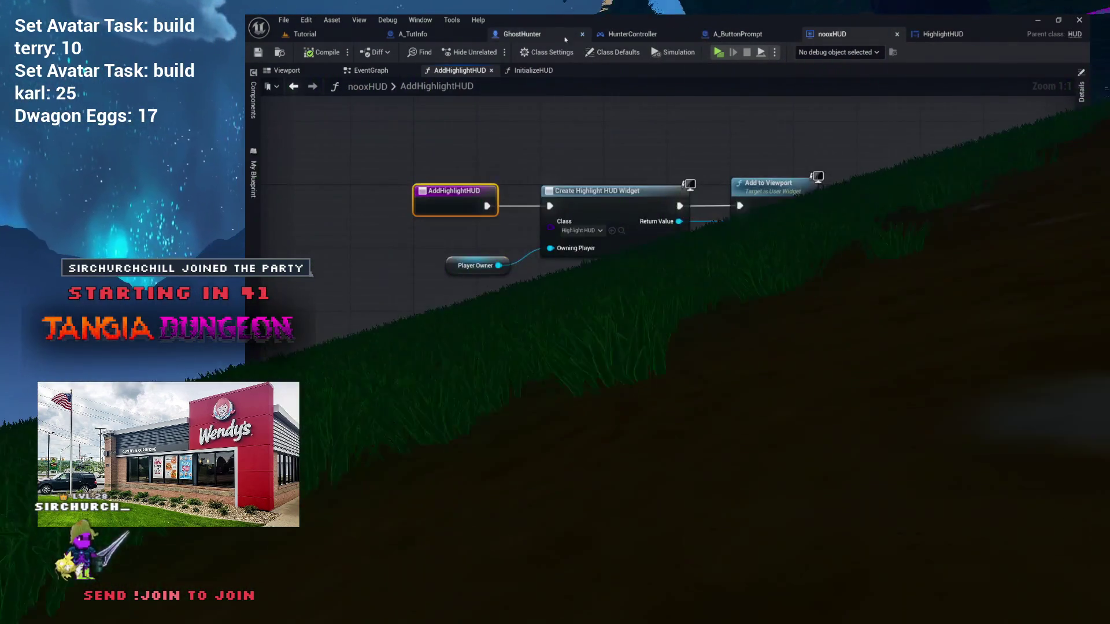
- In HighlightObject, call Add Highlight HUD on Noox HUD and insert it into the execution chain
{"action": "left_click", "coordinate": [632, 34]}
{"action": "left_click_drag", "start_coordinate": [600, 197], "coordinate": [232, 207]}
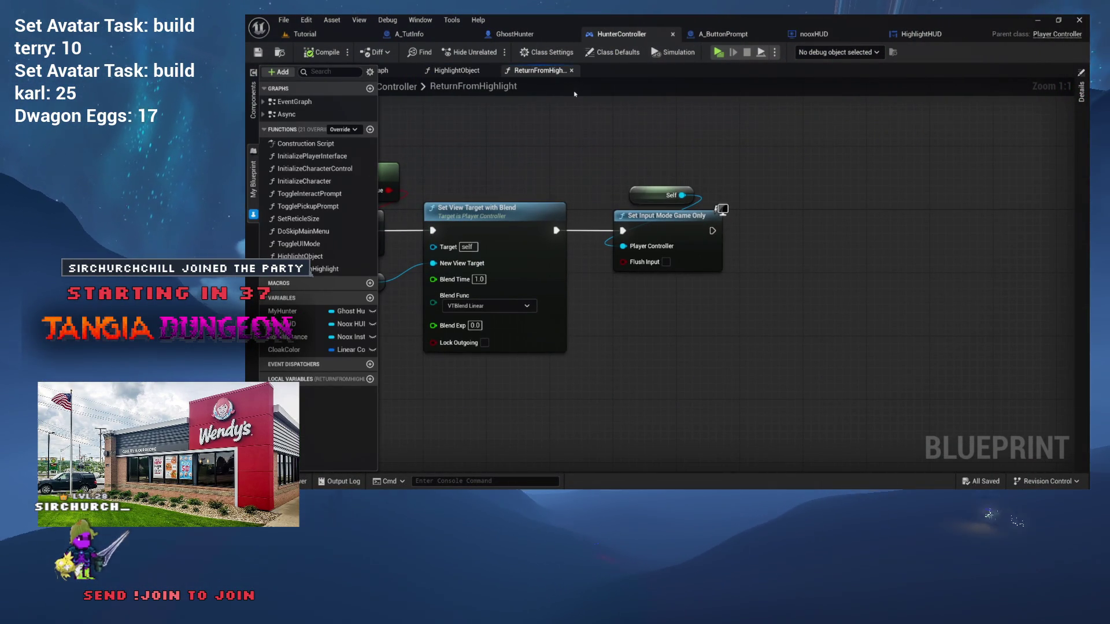
{"action": "left_click", "coordinate": [461, 73]}
{"action": "left_click_drag", "start_coordinate": [652, 153], "coordinate": [627, 239]}
{"action": "type", "text": "addhi"}
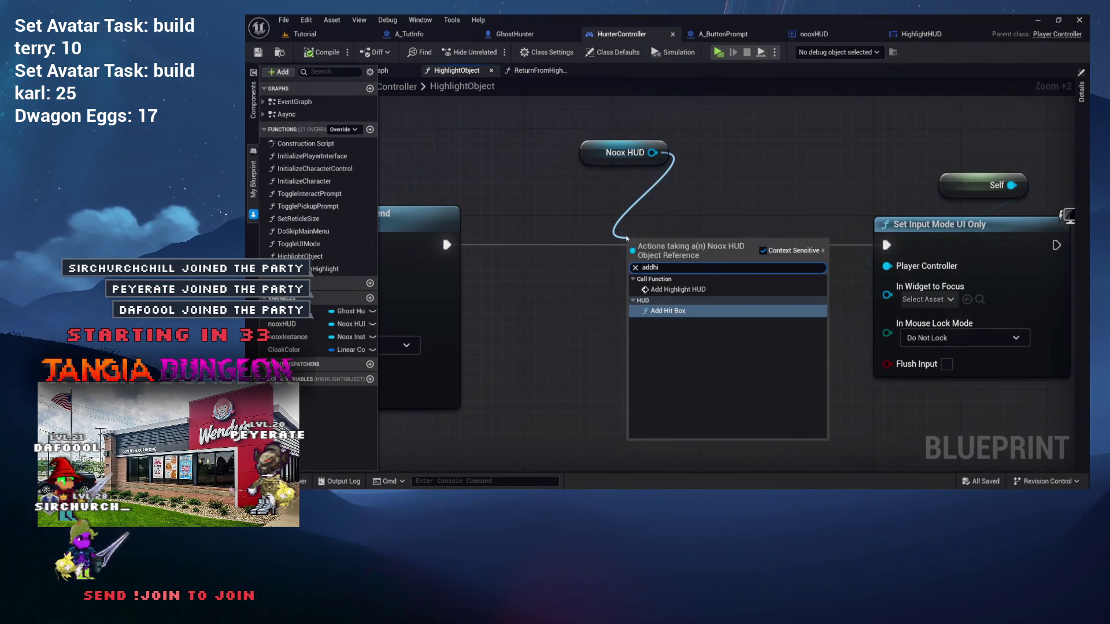
{"action": "left_click", "coordinate": [747, 289]}
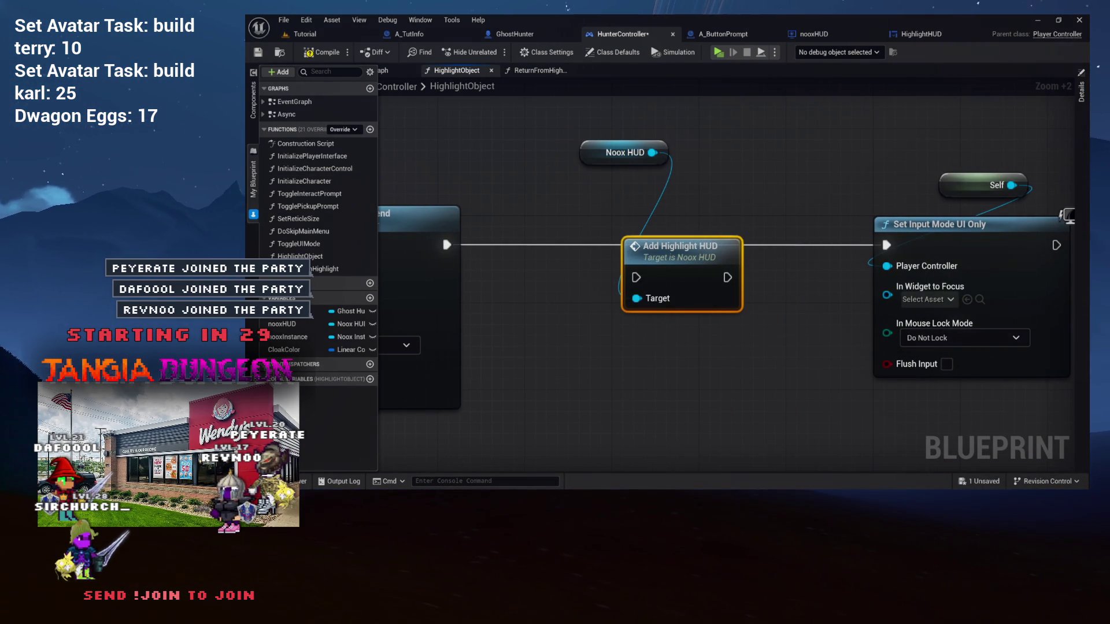
{"action": "left_click", "coordinate": [524, 150]}
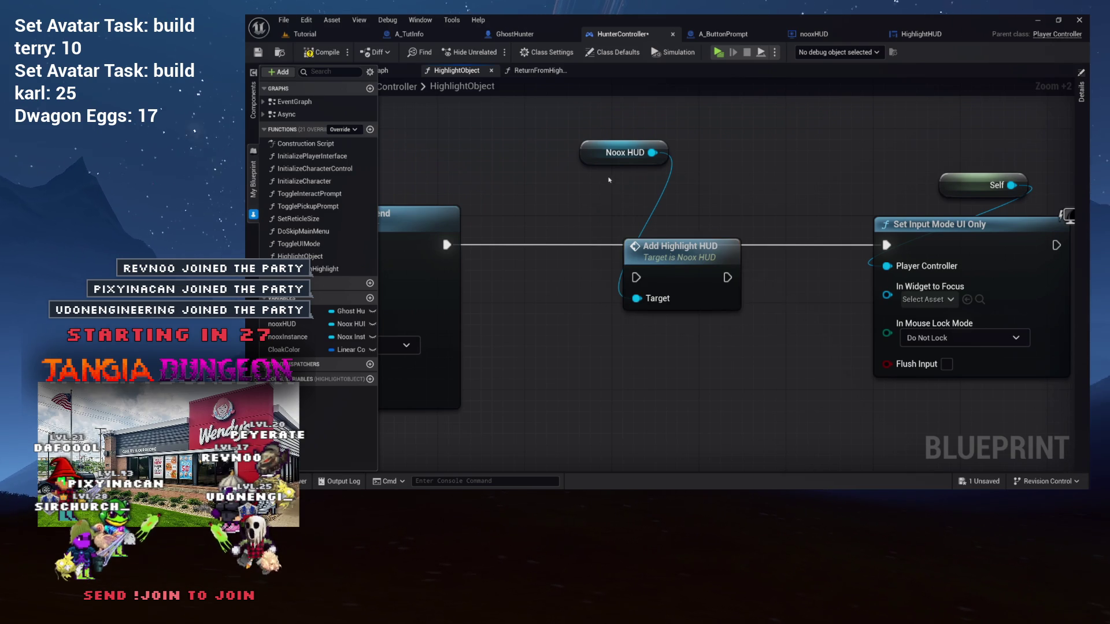
{"action": "mouse_move", "coordinate": [686, 258]}
{"action": "left_mouse_down"}
{"action": "mouse_move", "coordinate": [589, 225]}
{"action": "mouse_move", "coordinate": [736, 247]}
{"action": "mouse_move", "coordinate": [885, 244]}
{"action": "left_mouse_up"}
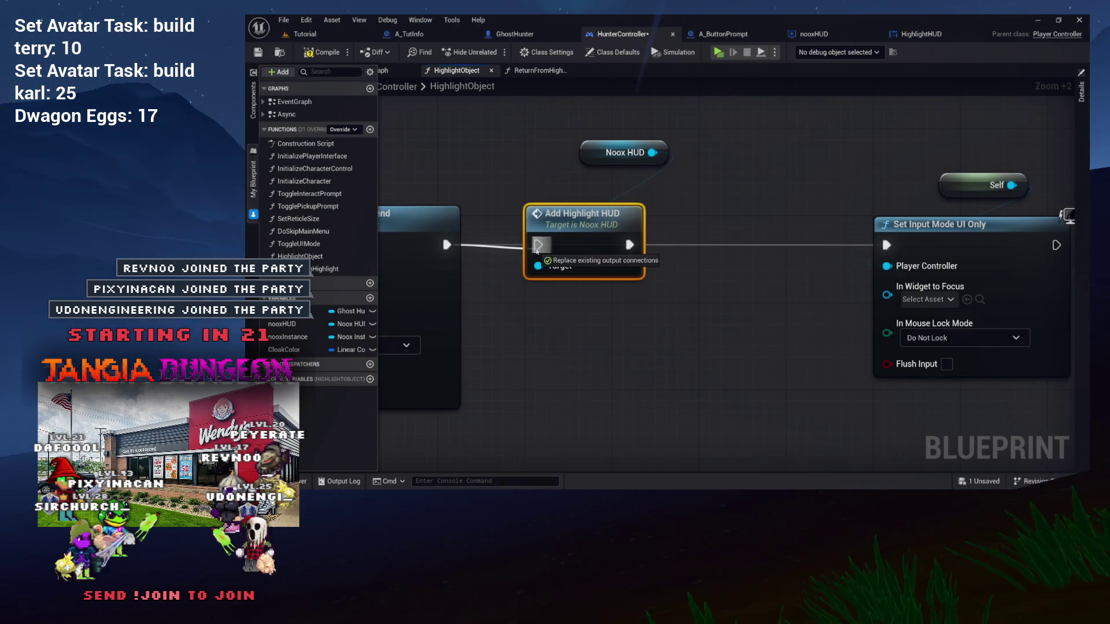
- Rearrange the Noox HUD, Self and Set Input Mode nodes, and open AddHighlightHUD's definition
{"action": "left_click", "coordinate": [596, 162]}
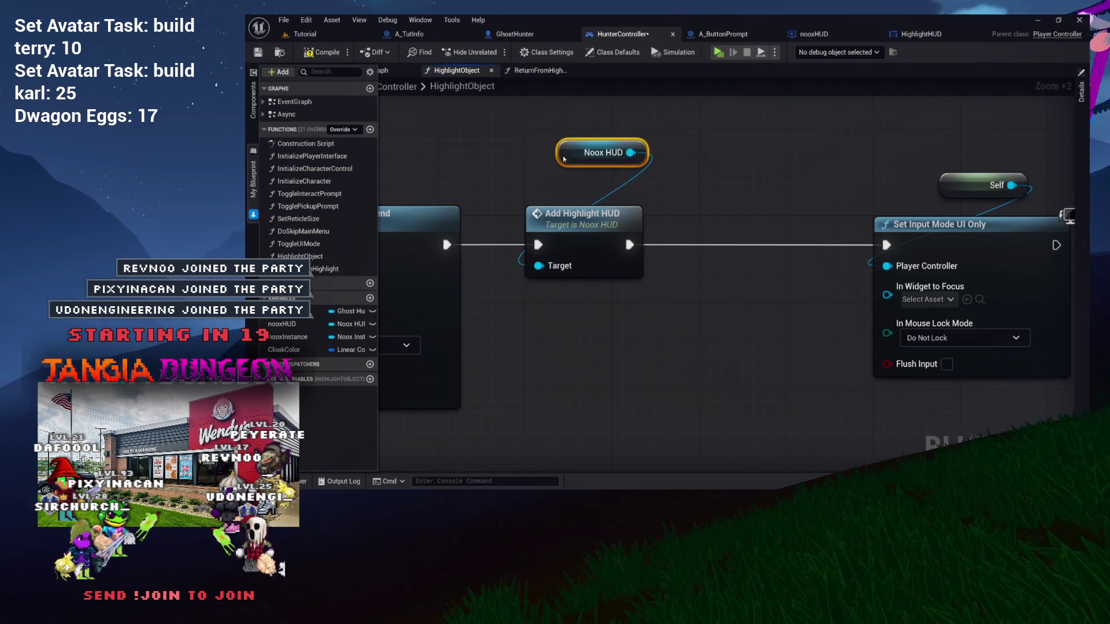
{"action": "left_click_drag", "start_coordinate": [596, 163], "coordinate": [563, 185]}
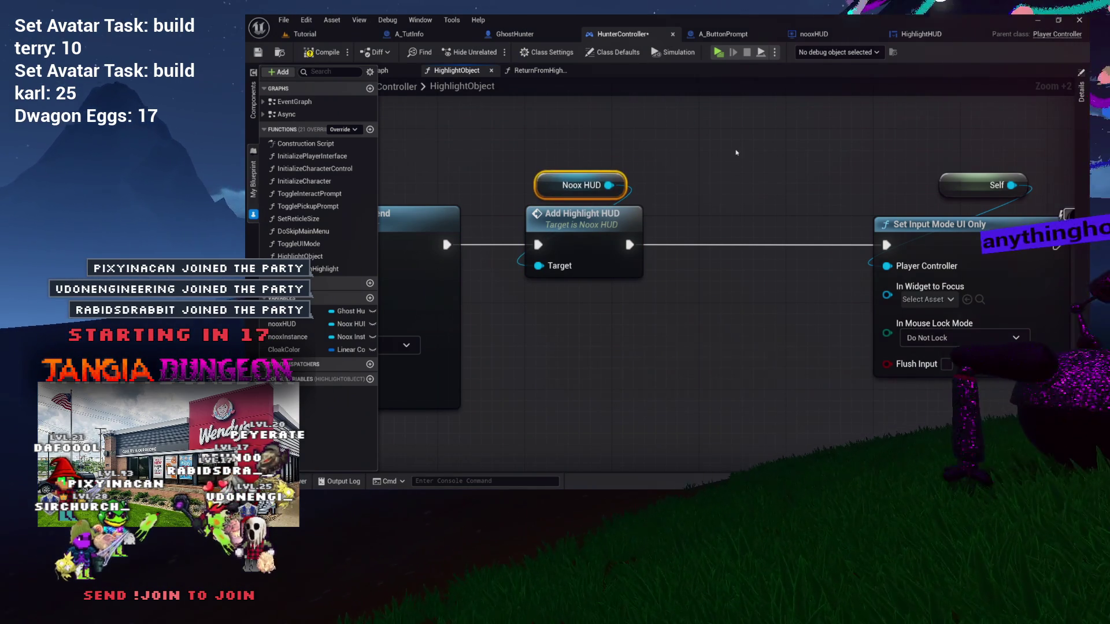
{"action": "left_click_drag", "start_coordinate": [919, 156], "coordinate": [1087, 382]}
{"action": "left_click_drag", "start_coordinate": [821, 222], "coordinate": [647, 221]}
{"action": "left_click", "coordinate": [694, 182]}
{"action": "left_click_drag", "start_coordinate": [694, 182], "coordinate": [682, 193]}
{"action": "left_click_drag", "start_coordinate": [596, 180], "coordinate": [862, 197]}
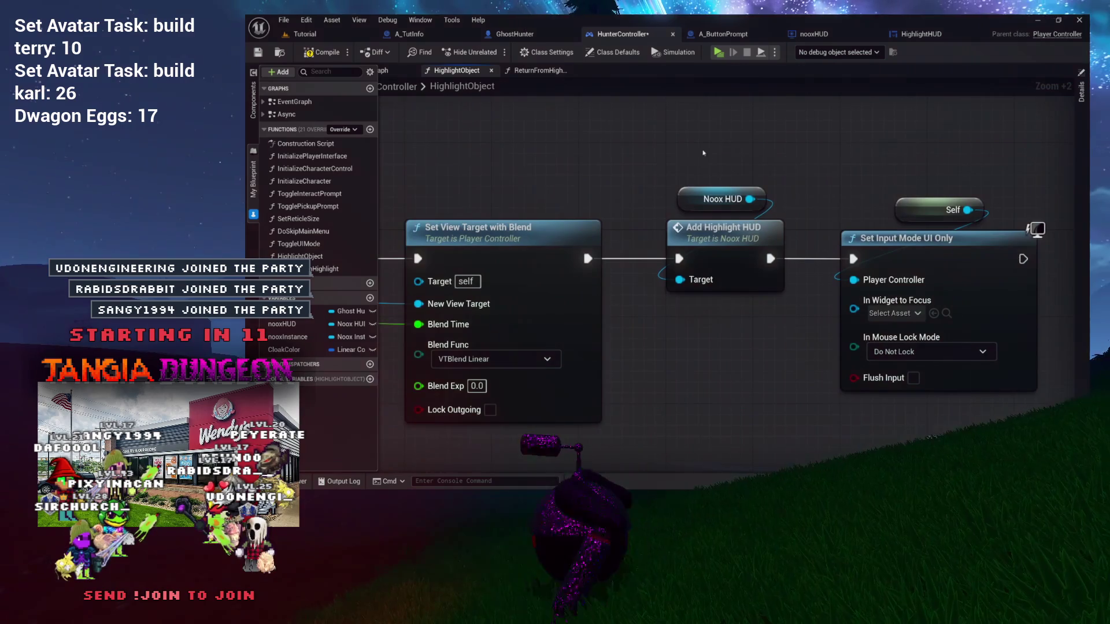
{"action": "mouse_move", "coordinate": [670, 166]}
{"action": "left_mouse_down"}
{"action": "mouse_move", "coordinate": [808, 178]}
{"action": "mouse_move", "coordinate": [736, 162]}
{"action": "mouse_move", "coordinate": [554, 199]}
{"action": "left_mouse_up"}
{"action": "mouse_move", "coordinate": [594, 244]}
{"action": "left_mouse_down"}
{"action": "mouse_move", "coordinate": [731, 215]}
{"action": "mouse_move", "coordinate": [912, 213]}
{"action": "mouse_move", "coordinate": [1109, 236]}
{"action": "left_mouse_up"}
{"action": "mouse_move", "coordinate": [1038, 266]}
{"action": "left_mouse_down"}
{"action": "mouse_move", "coordinate": [576, 267]}
{"action": "mouse_move", "coordinate": [756, 270]}
{"action": "mouse_move", "coordinate": [601, 266]}
{"action": "left_mouse_up"}
{"action": "double_click", "coordinate": [636, 244]}
{"action": "mouse_move", "coordinate": [659, 297]}
{"action": "left_mouse_down"}
{"action": "mouse_move", "coordinate": [543, 312]}
{"action": "mouse_move", "coordinate": [542, 284]}
{"action": "mouse_move", "coordinate": [461, 278]}
{"action": "mouse_move", "coordinate": [625, 302]}
{"action": "mouse_move", "coordinate": [650, 287]}
{"action": "mouse_move", "coordinate": [545, 308]}
{"action": "left_mouse_up"}
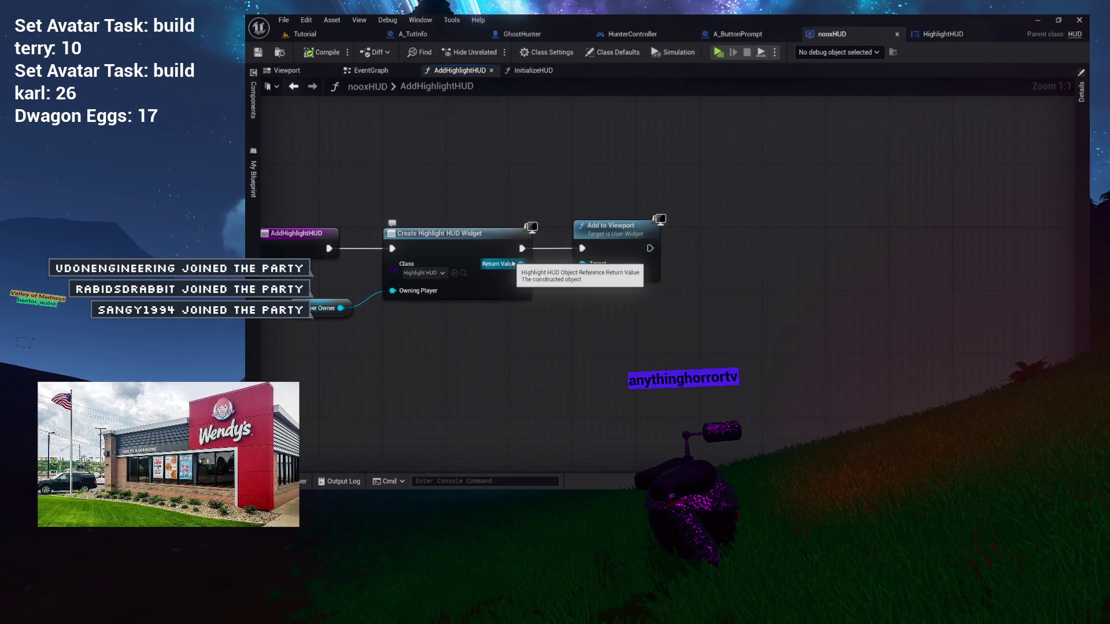
{"action": "left_click_drag", "start_coordinate": [680, 337], "coordinate": [681, 334]}
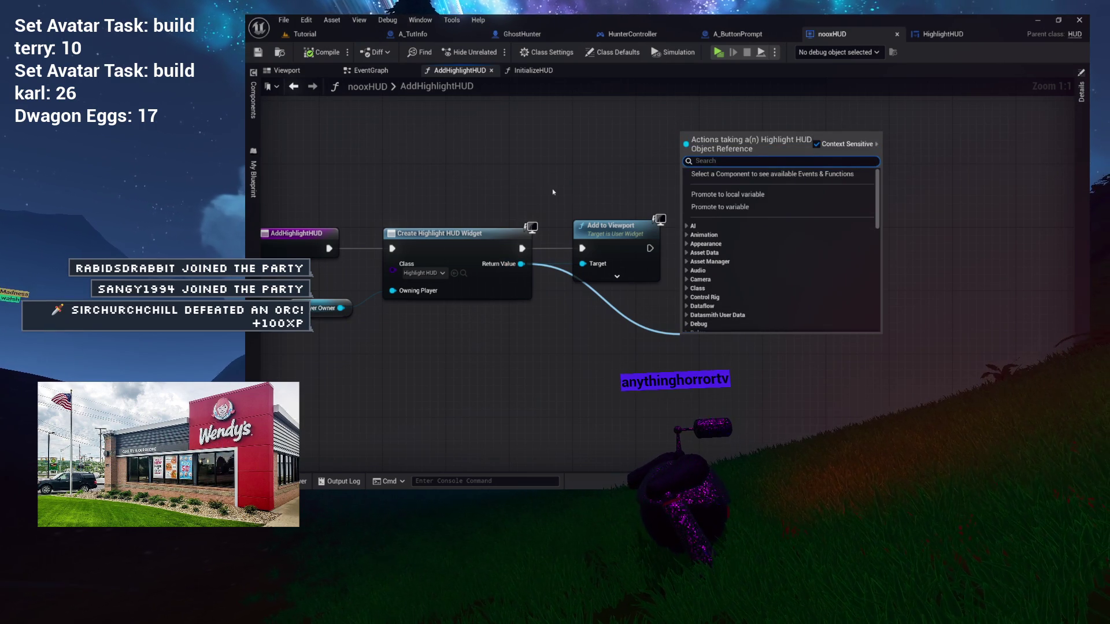
{"action": "left_click", "coordinate": [641, 181]}
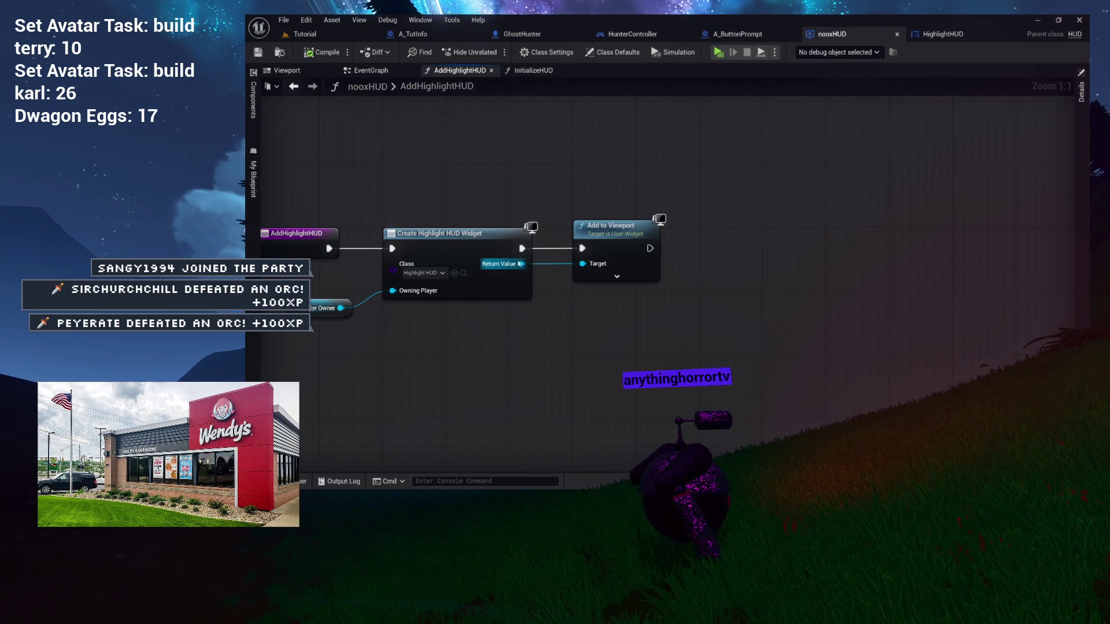
{"action": "left_click_drag", "start_coordinate": [430, 232], "coordinate": [558, 223]}
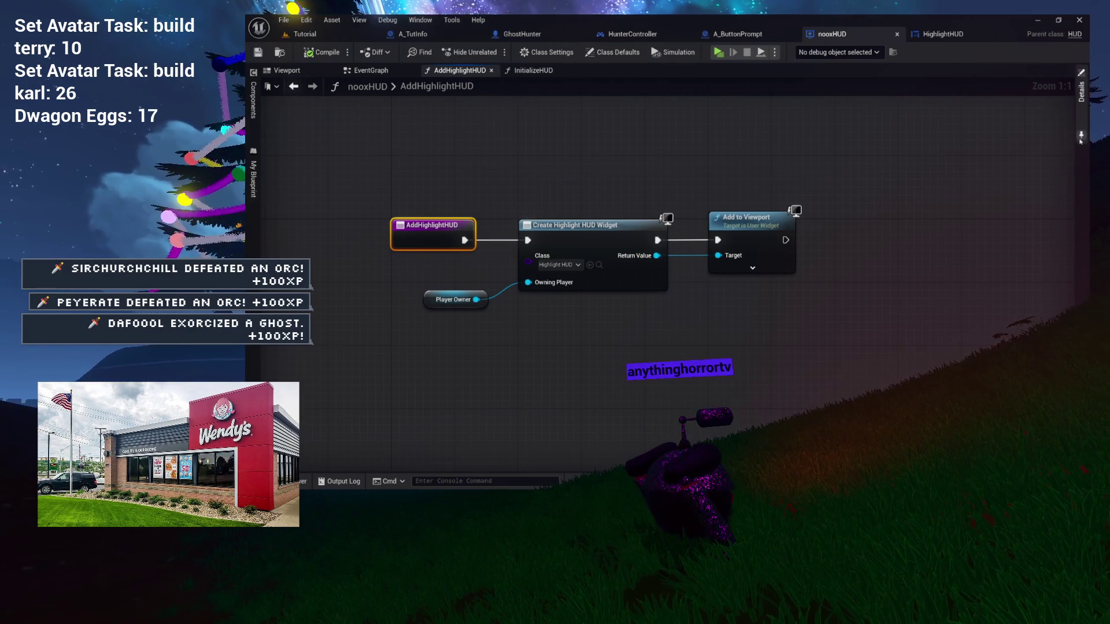
- Add a NewHUD output of type Highlight HUD and place the Return Node after Add to Viewport, wiring the widget toward NewHUD
{"action": "left_click", "coordinate": [1081, 137]}
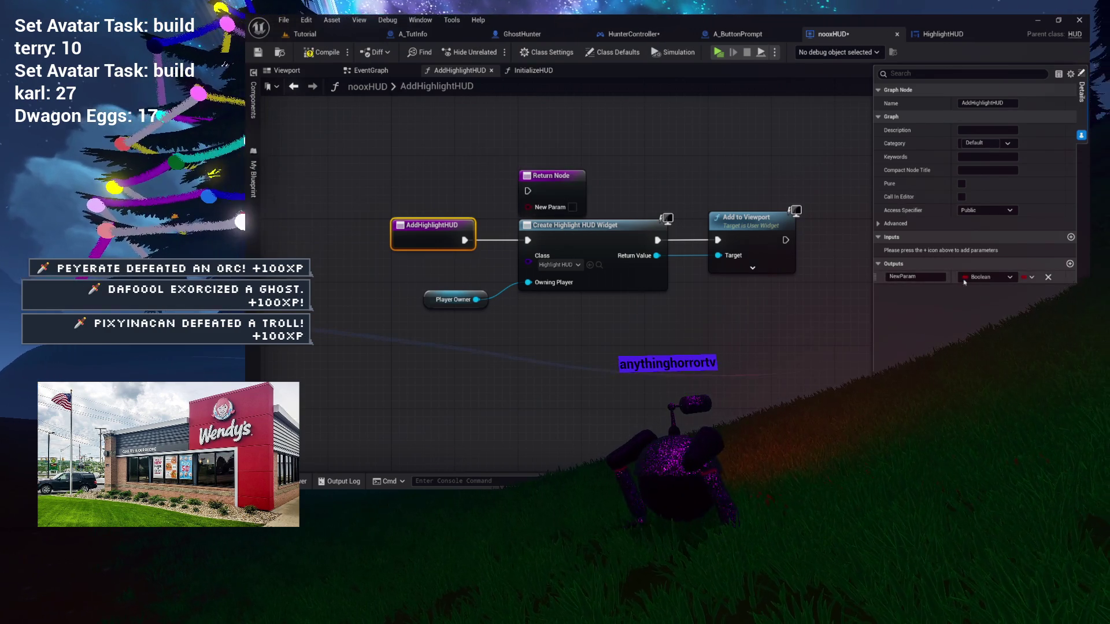
{"action": "type", "text": "highlight"}
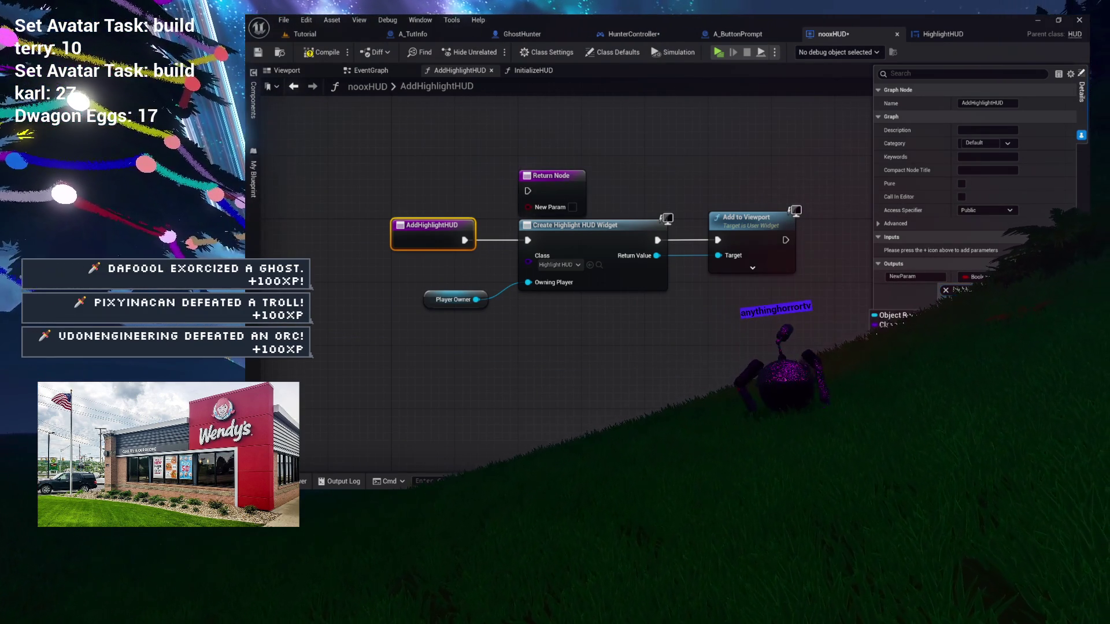
{"action": "mouse_move", "coordinate": [585, 187]}
{"action": "left_mouse_down"}
{"action": "mouse_move", "coordinate": [861, 202]}
{"action": "mouse_move", "coordinate": [696, 194]}
{"action": "left_mouse_up"}
{"action": "left_click_drag", "start_coordinate": [602, 243], "coordinate": [622, 240]}
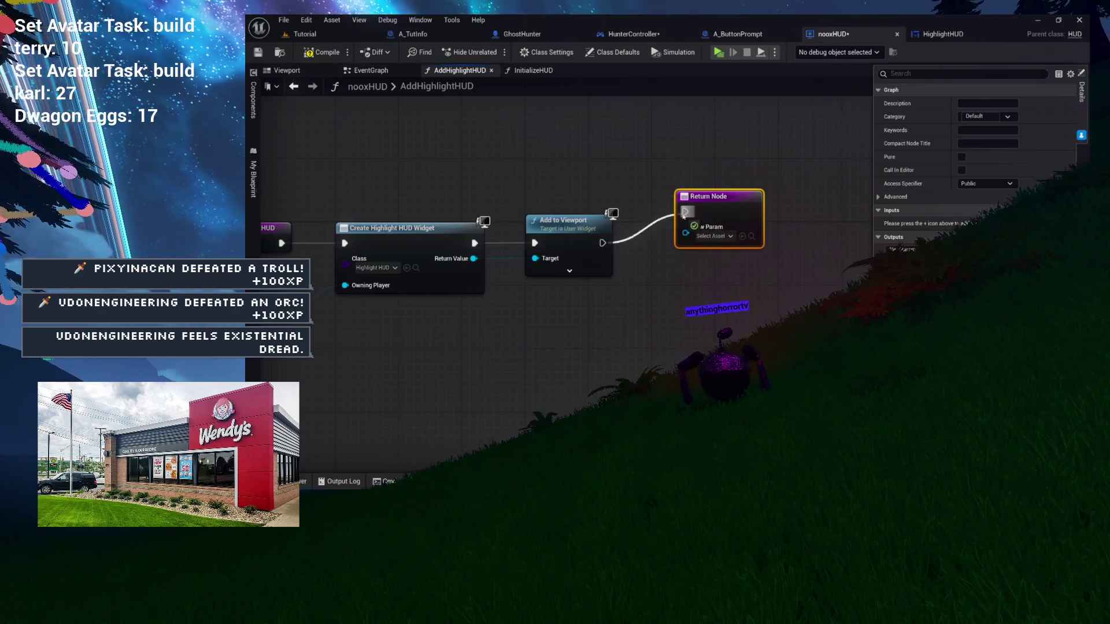
{"action": "mouse_move", "coordinate": [726, 216]}
{"action": "left_mouse_down"}
{"action": "mouse_move", "coordinate": [772, 237]}
{"action": "mouse_move", "coordinate": [844, 223]}
{"action": "mouse_move", "coordinate": [788, 207]}
{"action": "left_mouse_up"}
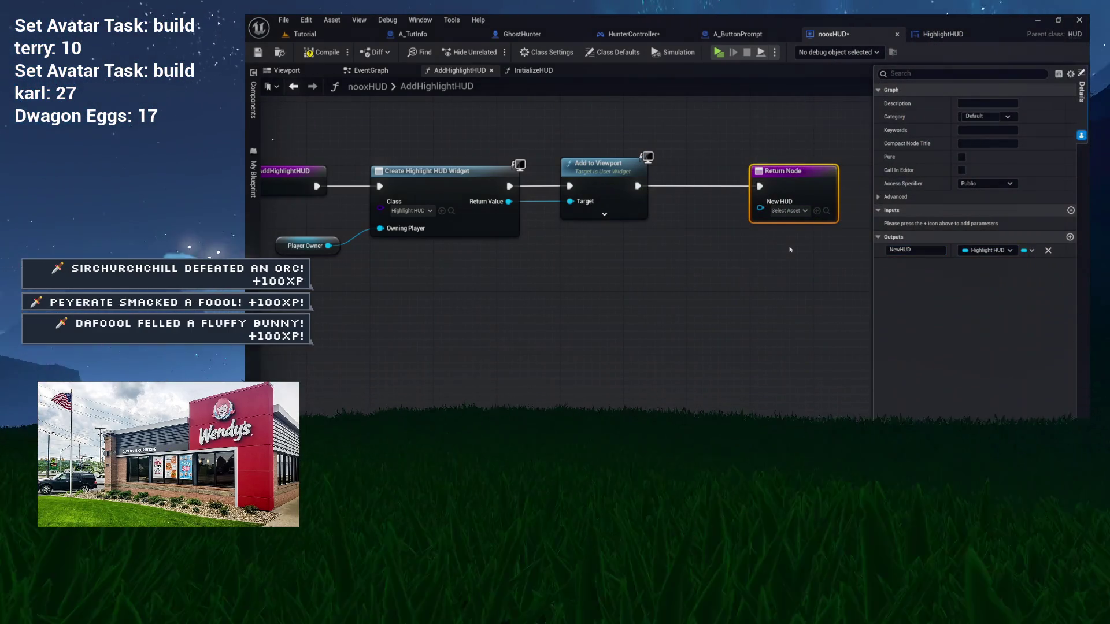
{"action": "mouse_move", "coordinate": [508, 201]}
{"action": "left_mouse_down"}
{"action": "mouse_move", "coordinate": [568, 241]}
{"action": "mouse_move", "coordinate": [677, 242]}
{"action": "mouse_move", "coordinate": [570, 242]}
{"action": "mouse_move", "coordinate": [601, 246]}
{"action": "mouse_move", "coordinate": [693, 245]}
{"action": "mouse_move", "coordinate": [681, 241]}
{"action": "mouse_move", "coordinate": [761, 214]}
{"action": "left_mouse_up"}
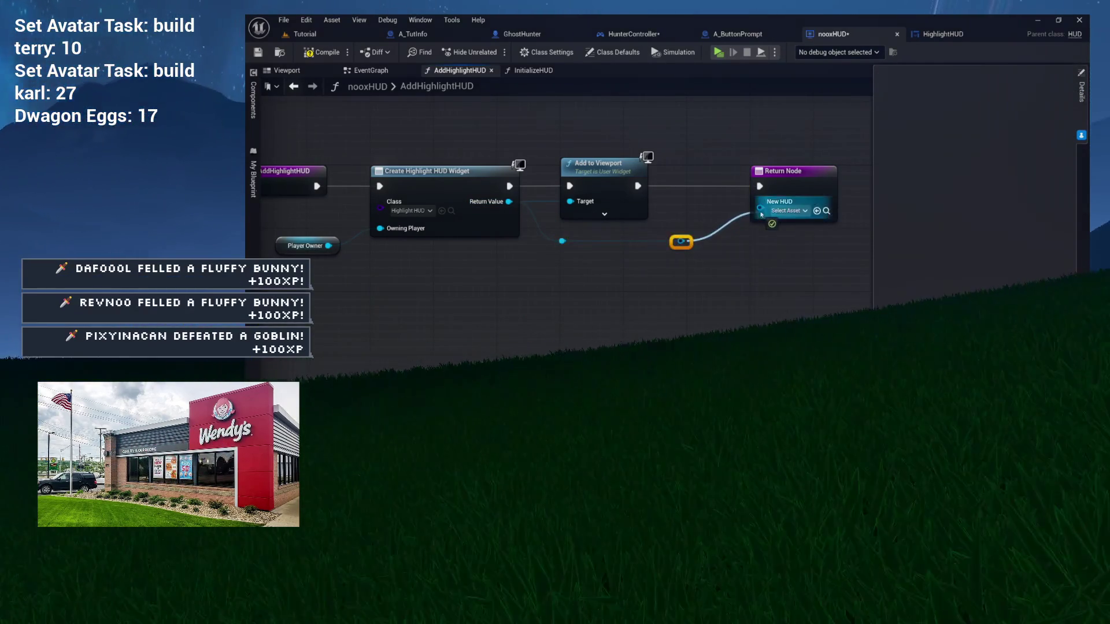
- Slide the AddHighlightHUD Return Node left, right next to Add to Viewport
{"action": "left_click_drag", "start_coordinate": [688, 249], "coordinate": [672, 247]}
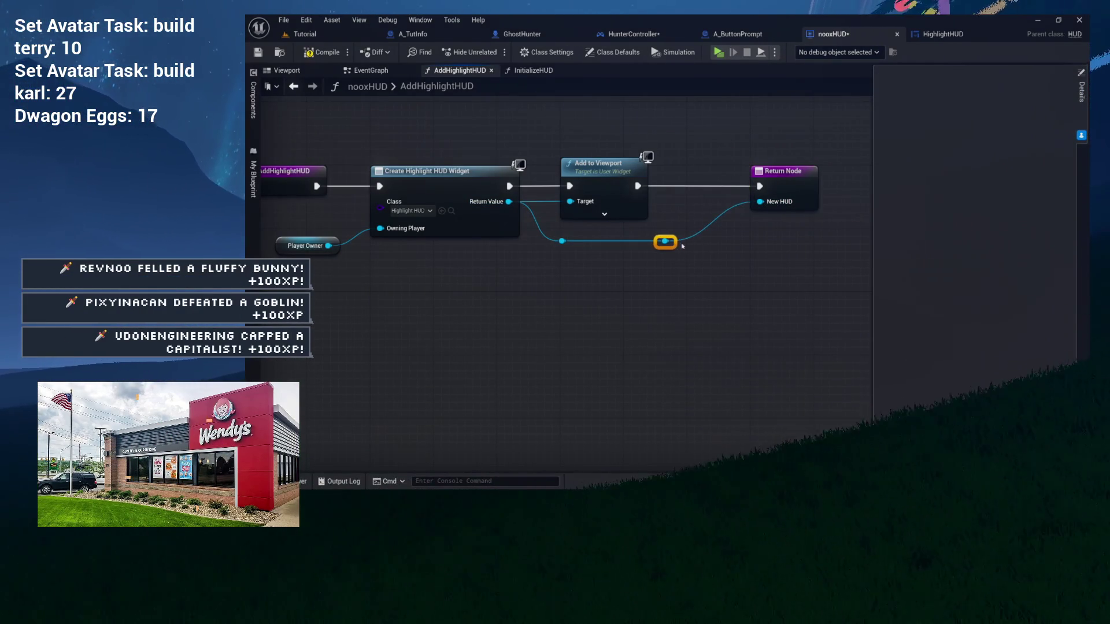
{"action": "left_click_drag", "start_coordinate": [792, 193], "coordinate": [727, 193]}
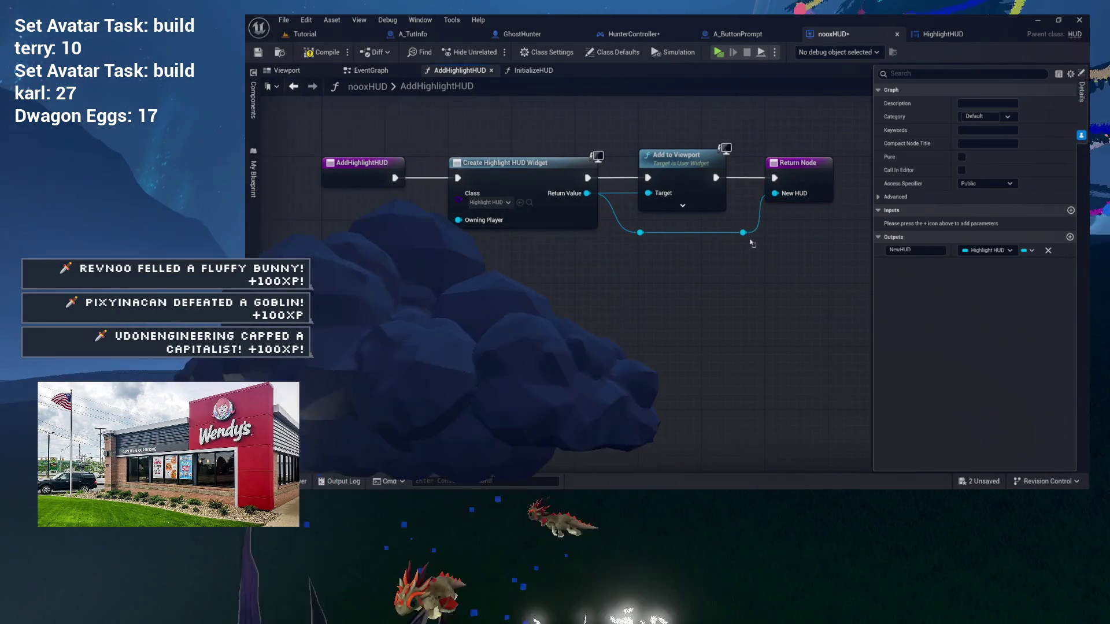
{"action": "left_click_drag", "start_coordinate": [751, 239], "coordinate": [739, 239]}
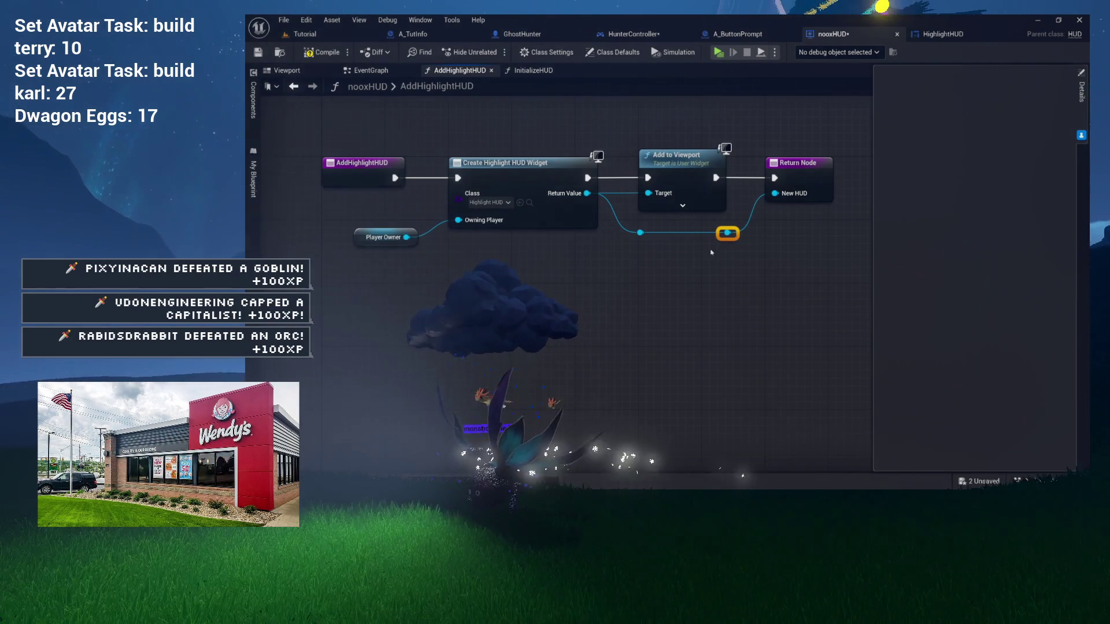
{"action": "left_click_drag", "start_coordinate": [554, 258], "coordinate": [482, 263]}
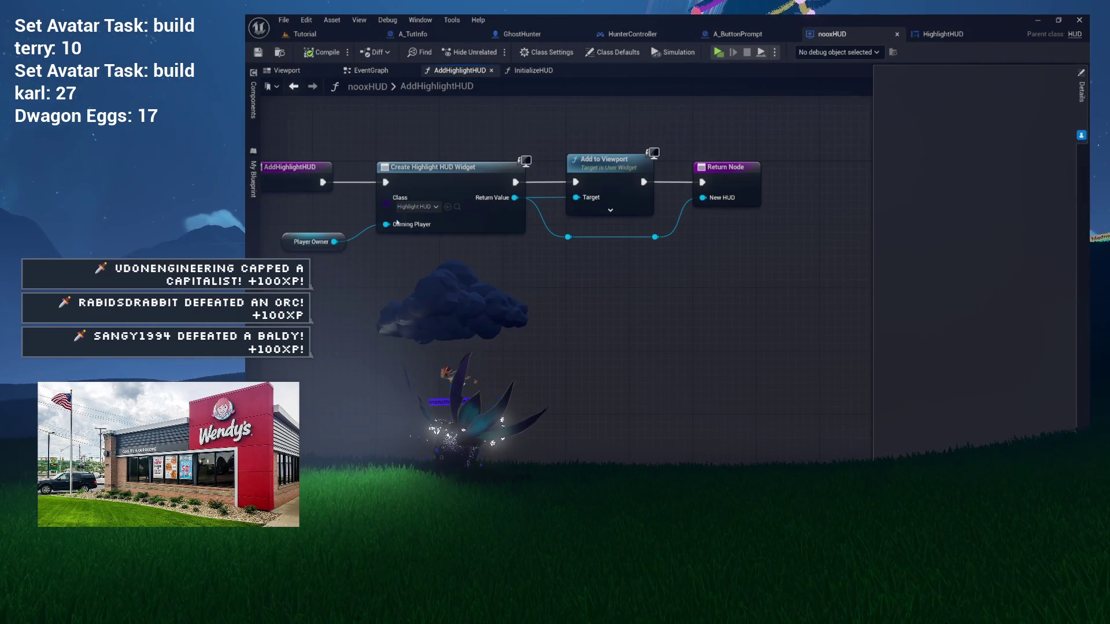
- Review the whole AddHighlightHUD node chain, then switch to the InitializeHUD graph
{"action": "mouse_move", "coordinate": [532, 309]}
{"action": "left_mouse_down"}
{"action": "mouse_move", "coordinate": [477, 321]}
{"action": "mouse_move", "coordinate": [529, 325]}
{"action": "left_mouse_up"}
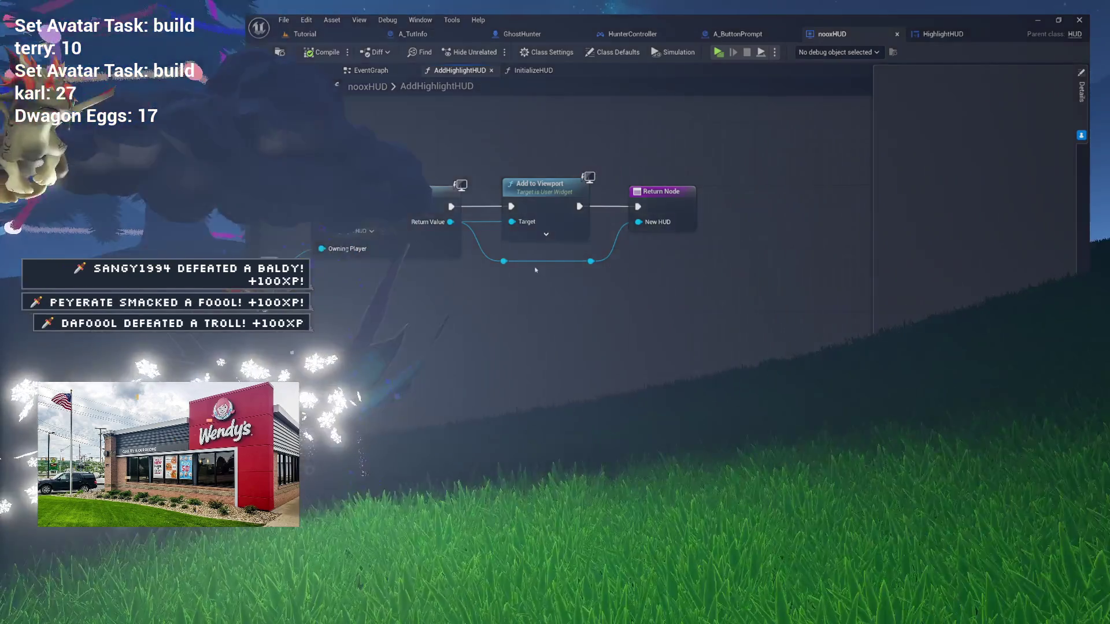
{"action": "left_click_drag", "start_coordinate": [536, 269], "coordinate": [572, 319]}
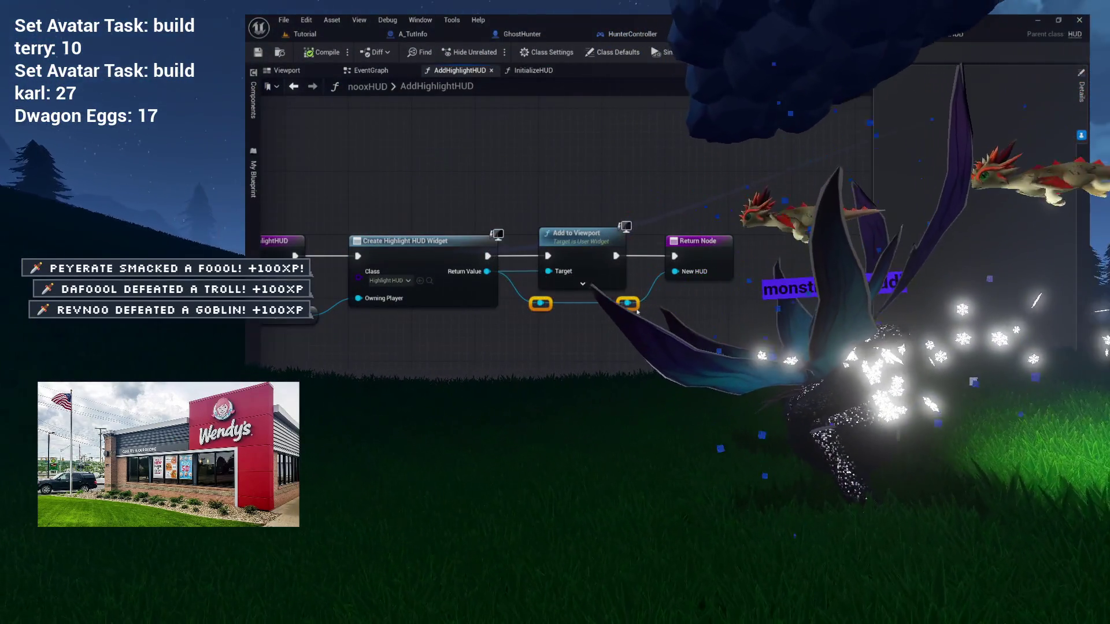
{"action": "mouse_move", "coordinate": [641, 315]}
{"action": "left_mouse_down"}
{"action": "mouse_move", "coordinate": [601, 318]}
{"action": "mouse_move", "coordinate": [670, 326]}
{"action": "left_mouse_up"}
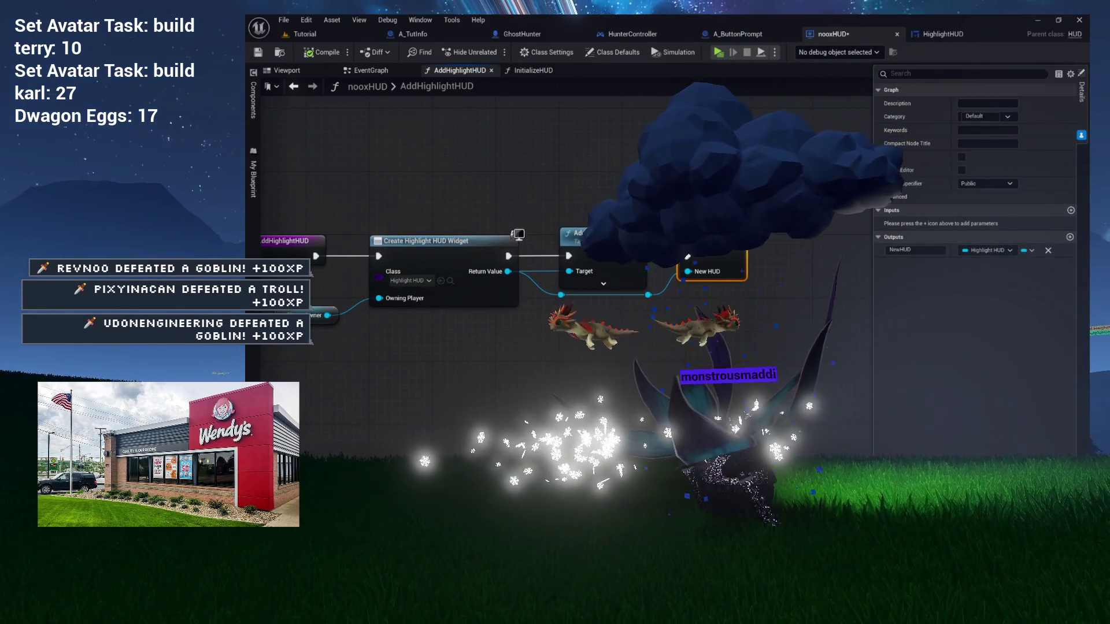
{"action": "left_click_drag", "start_coordinate": [729, 310], "coordinate": [758, 305]}
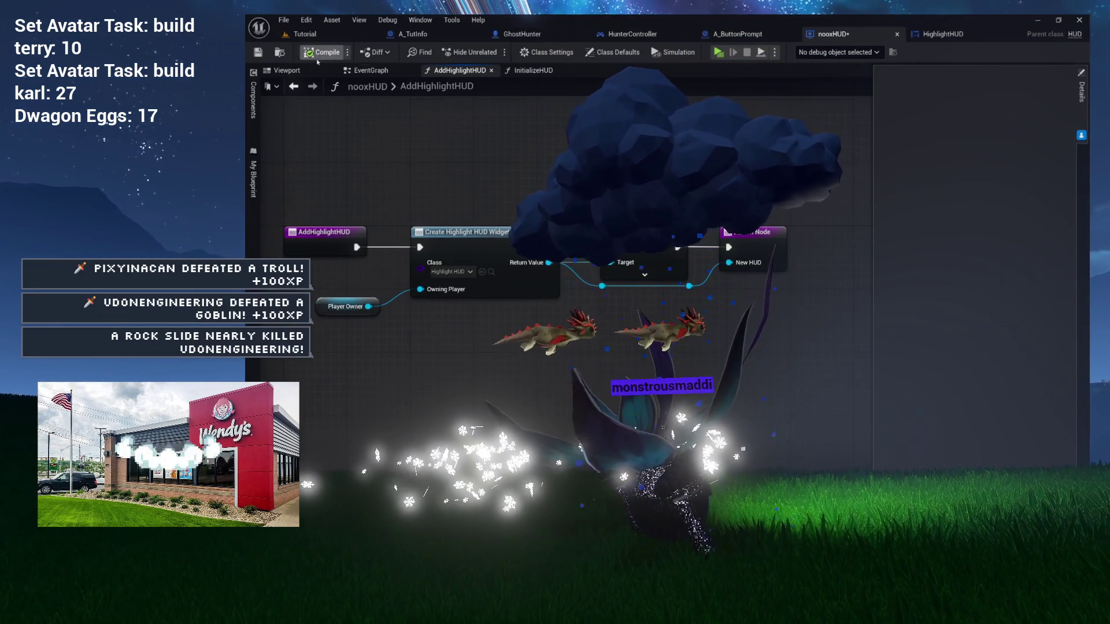
{"action": "left_click", "coordinate": [522, 70]}
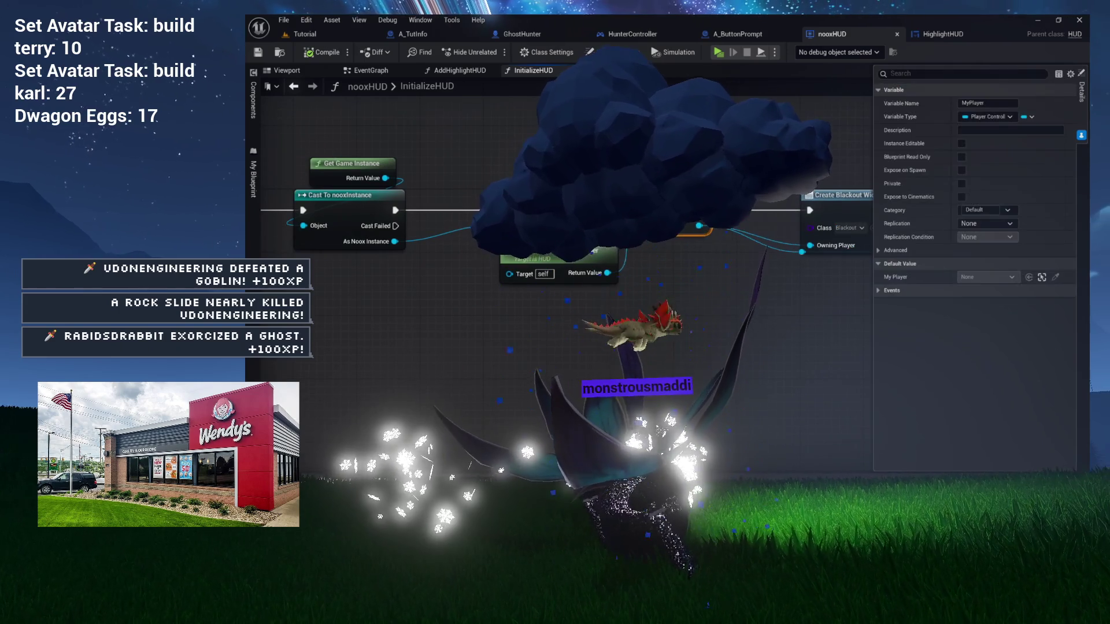
- In InitializeHUD, move Create Blackout Widget left, closer to its SET node
{"action": "left_click_drag", "start_coordinate": [578, 256], "coordinate": [554, 256]}
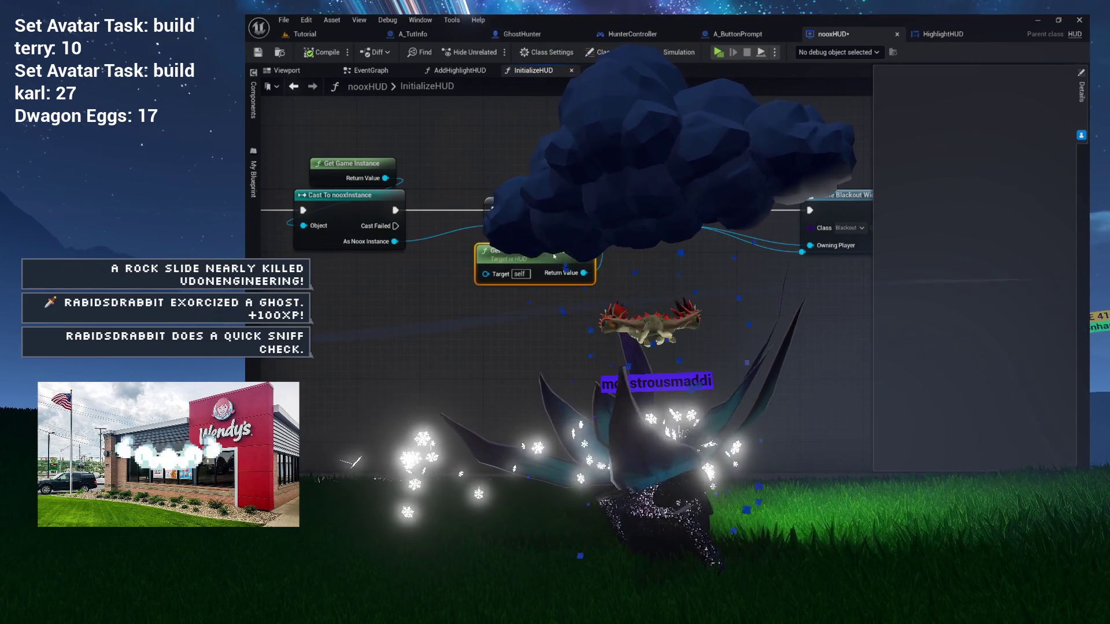
{"action": "left_click_drag", "start_coordinate": [671, 311], "coordinate": [430, 317]}
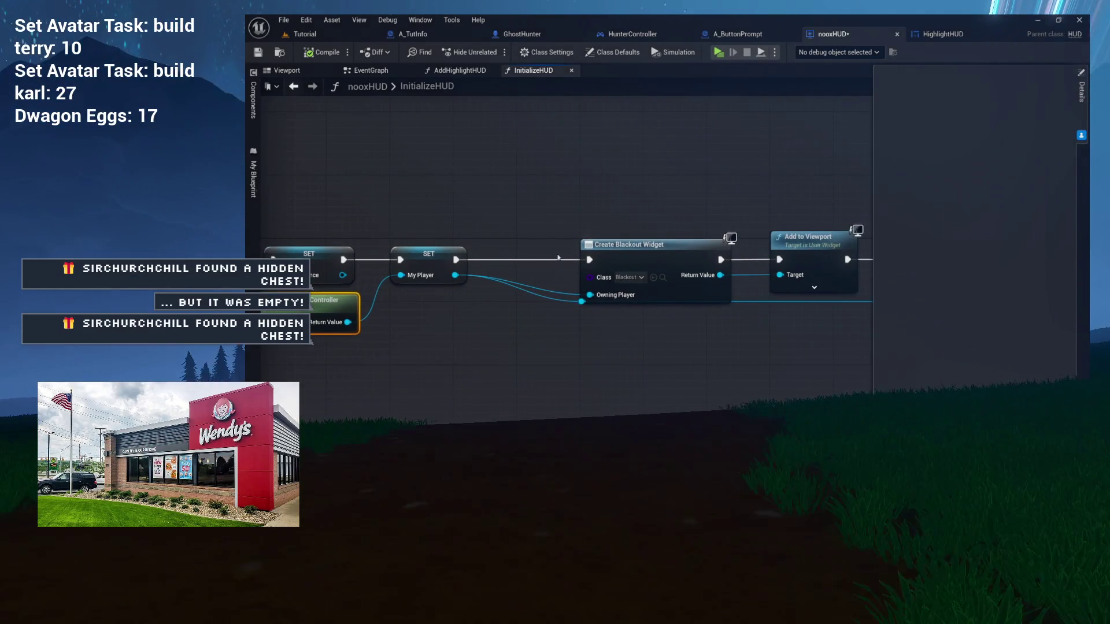
{"action": "left_click_drag", "start_coordinate": [538, 223], "coordinate": [611, 315]}
{"action": "left_click_drag", "start_coordinate": [717, 289], "coordinate": [653, 289]}
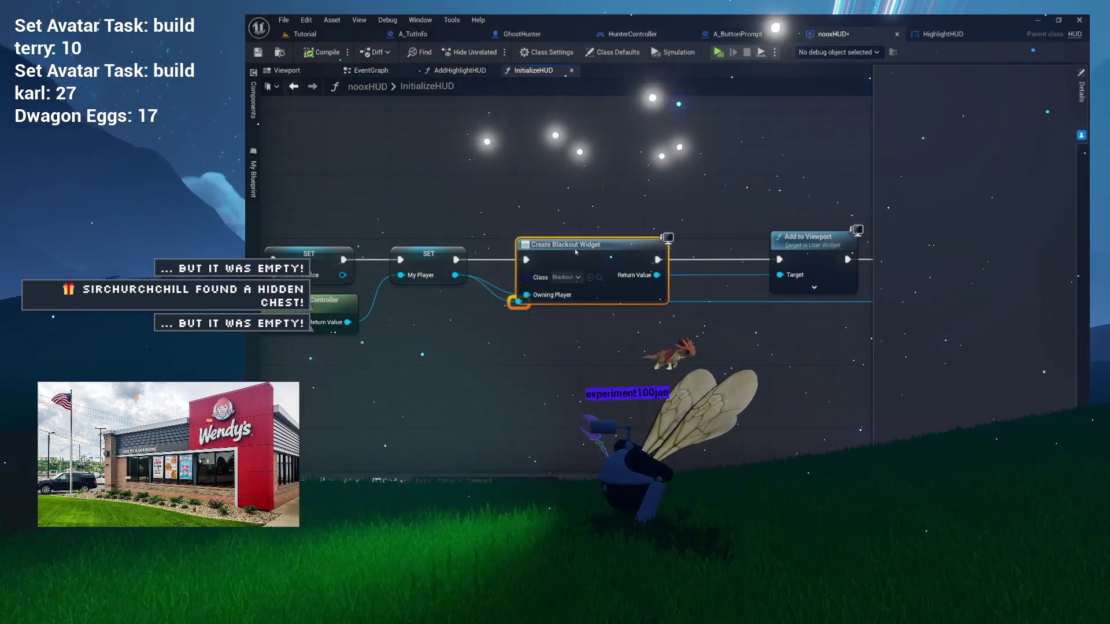
- Pull Add to Viewport and the persistent HUD SET and Add to Viewport nodes left to close gaps
{"action": "left_click_drag", "start_coordinate": [797, 316], "coordinate": [601, 296]}
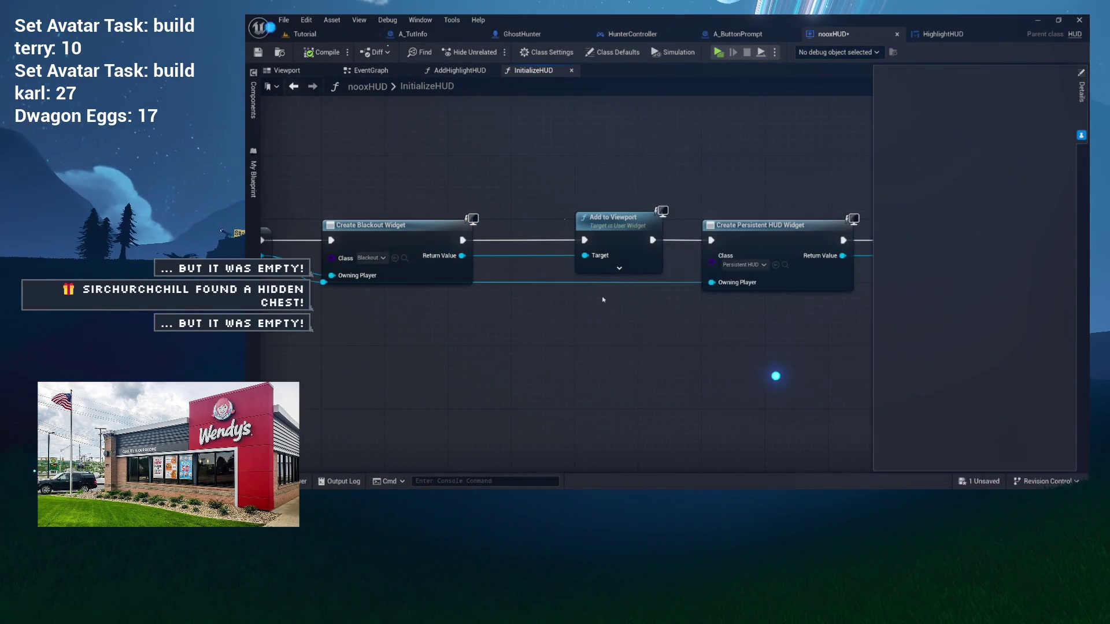
{"action": "left_click_drag", "start_coordinate": [623, 231], "coordinate": [557, 231]}
{"action": "left_click_drag", "start_coordinate": [766, 239], "coordinate": [473, 239]}
{"action": "mouse_move", "coordinate": [788, 197]}
{"action": "left_mouse_down"}
{"action": "mouse_move", "coordinate": [565, 277]}
{"action": "mouse_move", "coordinate": [521, 277]}
{"action": "left_mouse_up"}
{"action": "left_click_drag", "start_coordinate": [474, 222], "coordinate": [410, 222]}
- Check the tightened InitializeHUD layout, then go back to the AddHighlightHUD graph
{"action": "left_click_drag", "start_coordinate": [455, 191], "coordinate": [730, 181]}
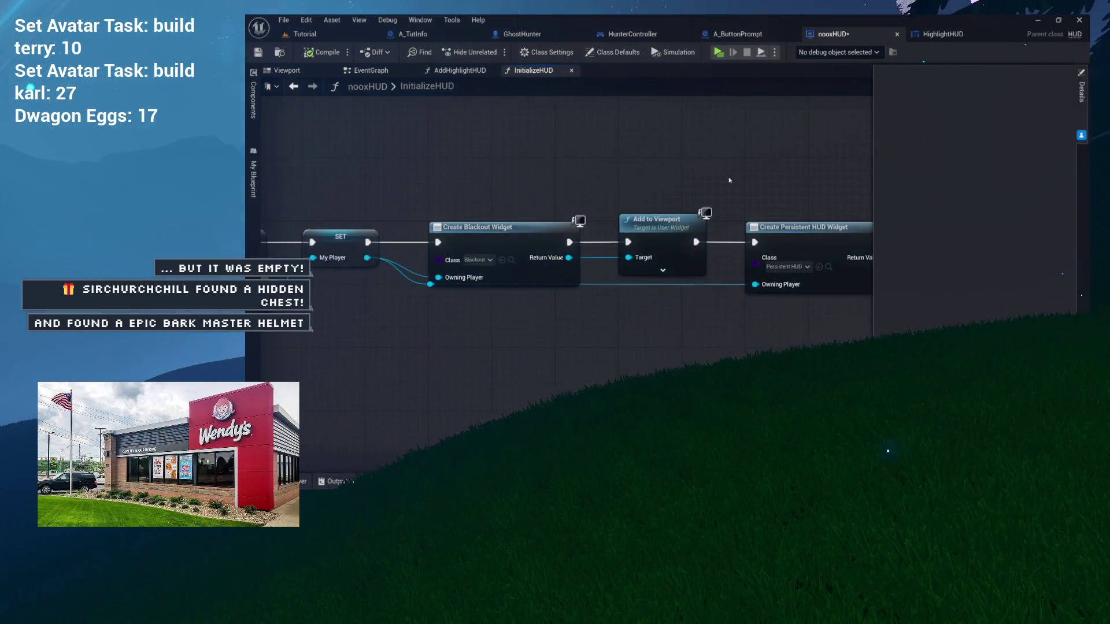
{"action": "left_click_drag", "start_coordinate": [585, 175], "coordinate": [225, 175]}
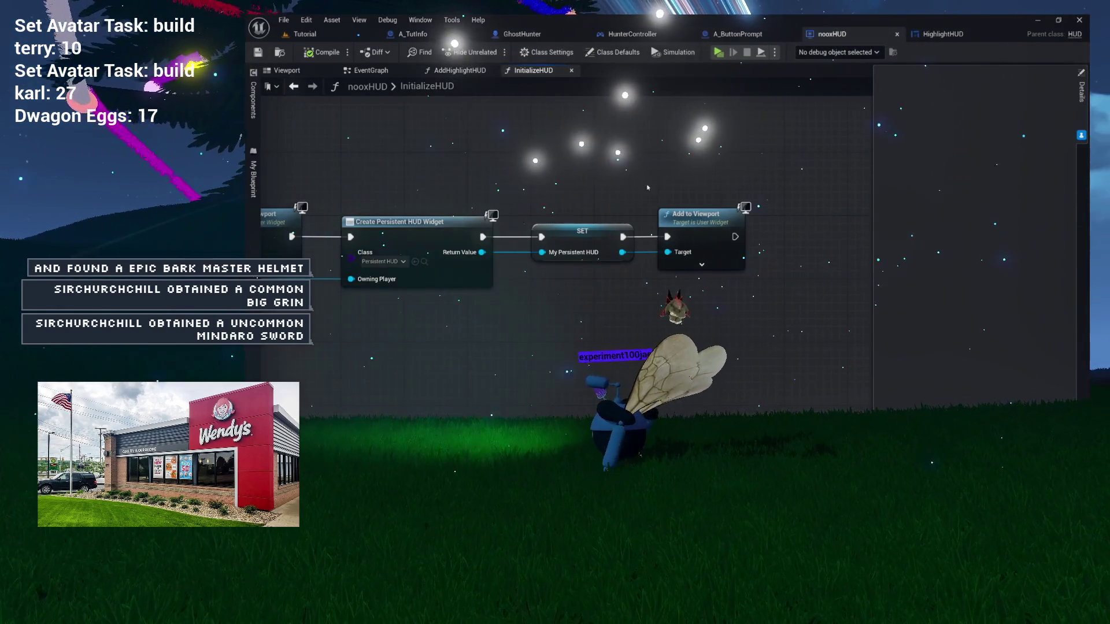
{"action": "left_click_drag", "start_coordinate": [647, 187], "coordinate": [732, 184]}
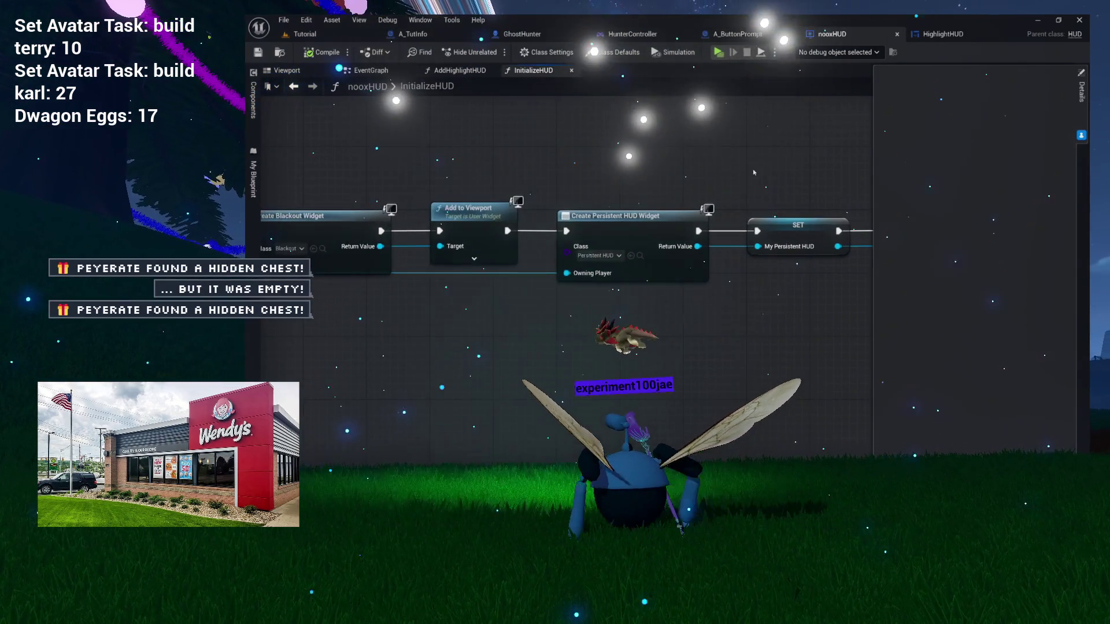
{"action": "left_click", "coordinate": [460, 70]}
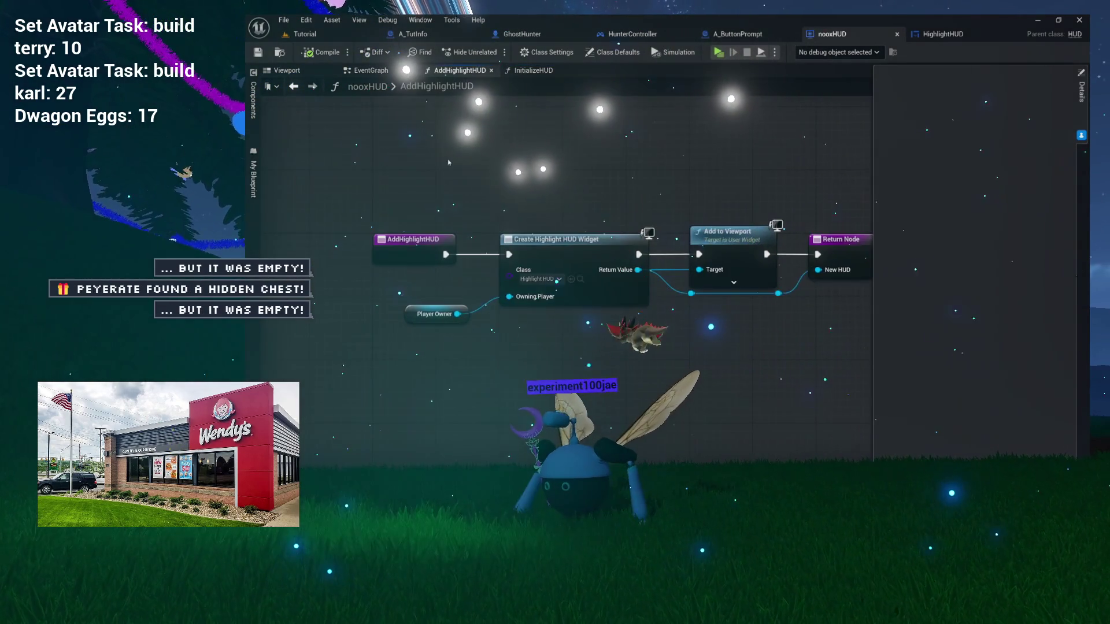
- Review all AddHighlightHUD nodes, then return to the InitializeHUD graph
{"action": "left_click_drag", "start_coordinate": [416, 168], "coordinate": [825, 301]}
{"action": "left_click", "coordinate": [832, 356]}
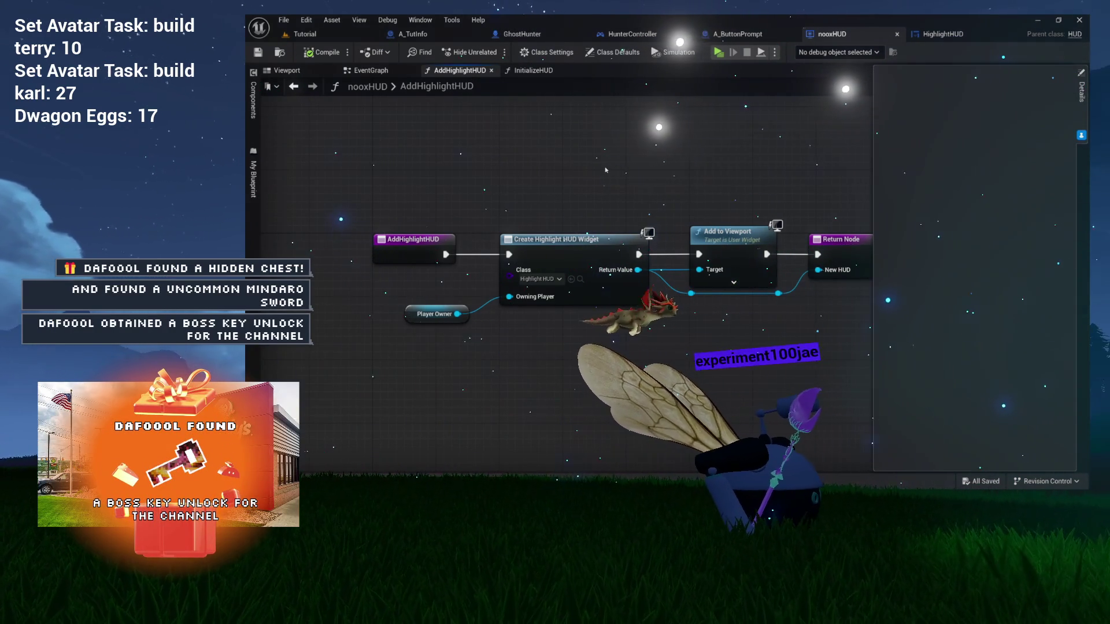
{"action": "left_click_drag", "start_coordinate": [626, 169], "coordinate": [498, 165]}
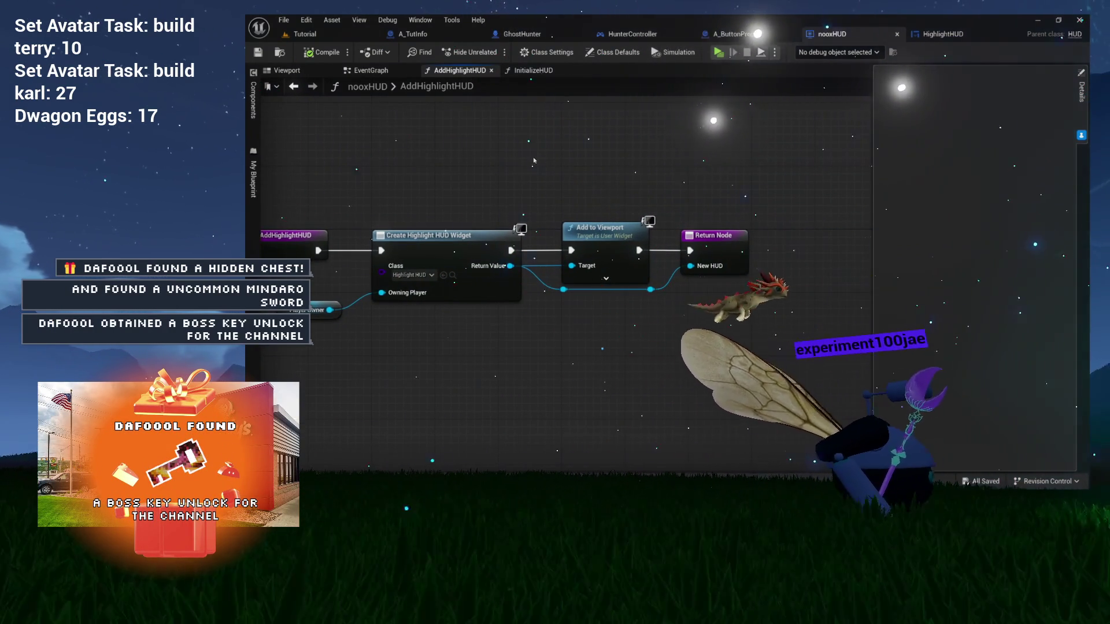
{"action": "left_click", "coordinate": [539, 70]}
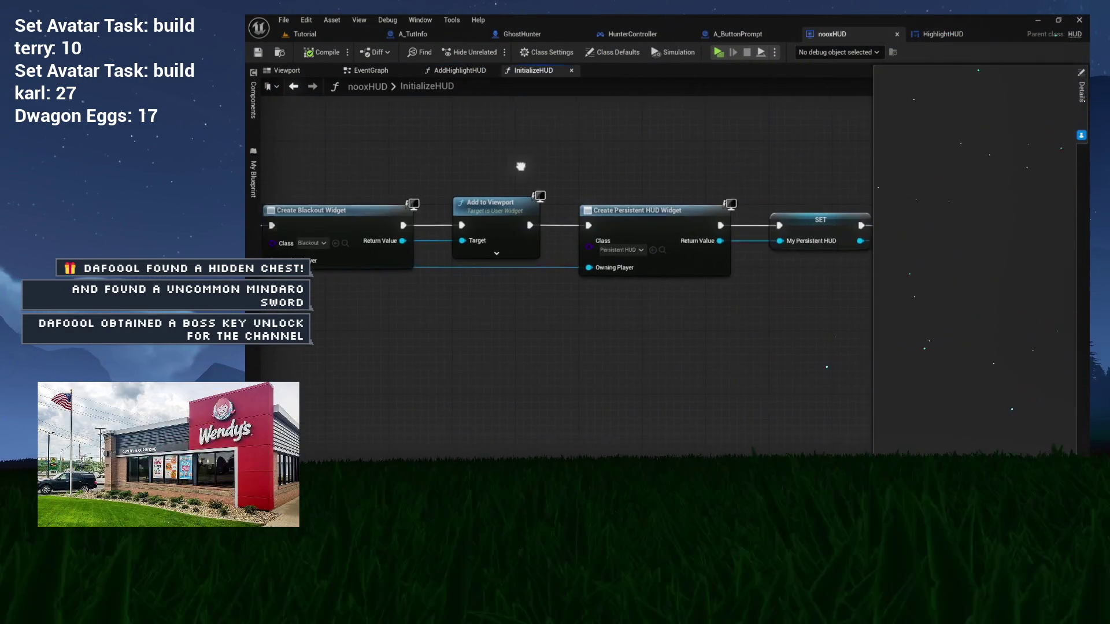
{"action": "left_click_drag", "start_coordinate": [371, 164], "coordinate": [369, 169]}
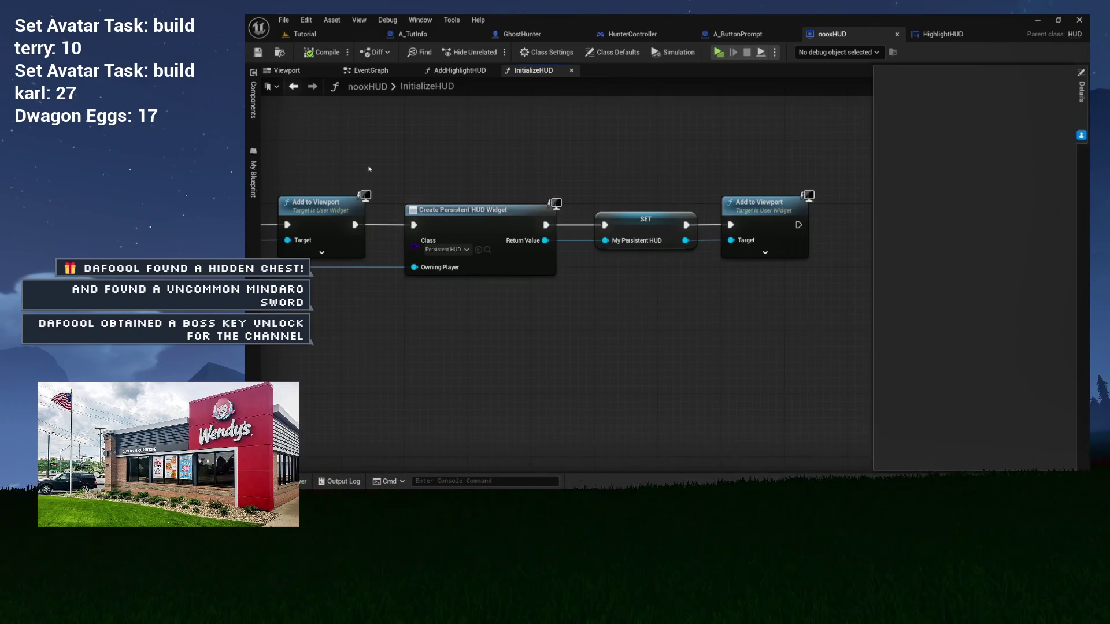
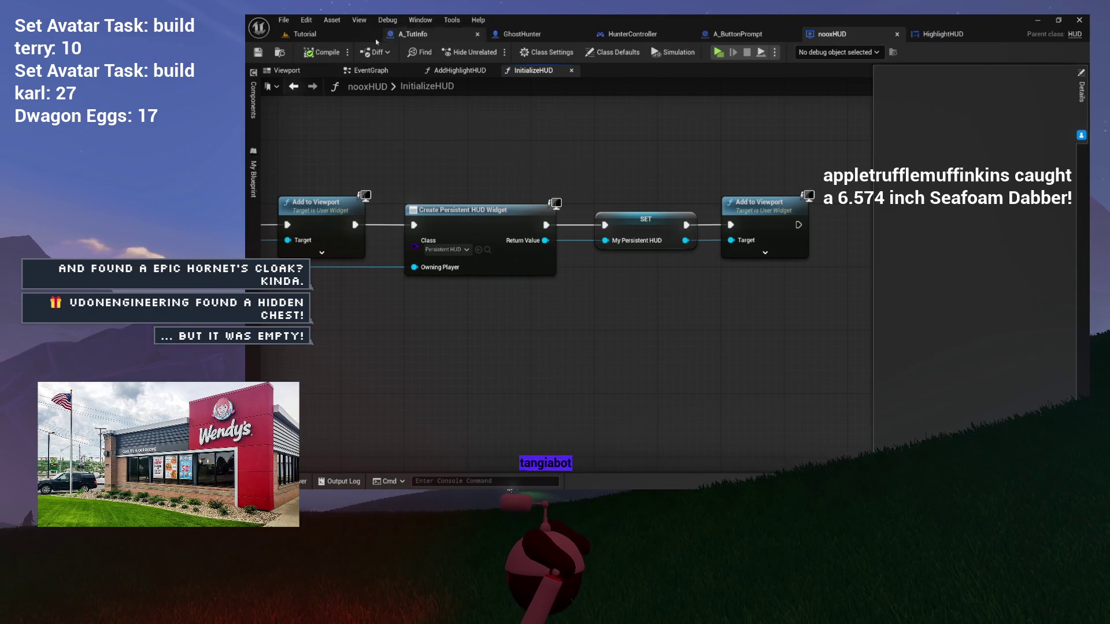
- Look over nooxHUD's AddHighlightHUD and InitializeHUD graphs, then bring up the HighlightHUD event graph
{"action": "left_click_drag", "start_coordinate": [726, 295], "coordinate": [567, 301]}
{"action": "mouse_move", "coordinate": [514, 347]}
{"action": "left_mouse_down"}
{"action": "mouse_move", "coordinate": [459, 314]}
{"action": "mouse_move", "coordinate": [525, 292]}
{"action": "mouse_move", "coordinate": [617, 288]}
{"action": "mouse_move", "coordinate": [602, 317]}
{"action": "mouse_move", "coordinate": [686, 314]}
{"action": "mouse_move", "coordinate": [666, 305]}
{"action": "left_mouse_up"}
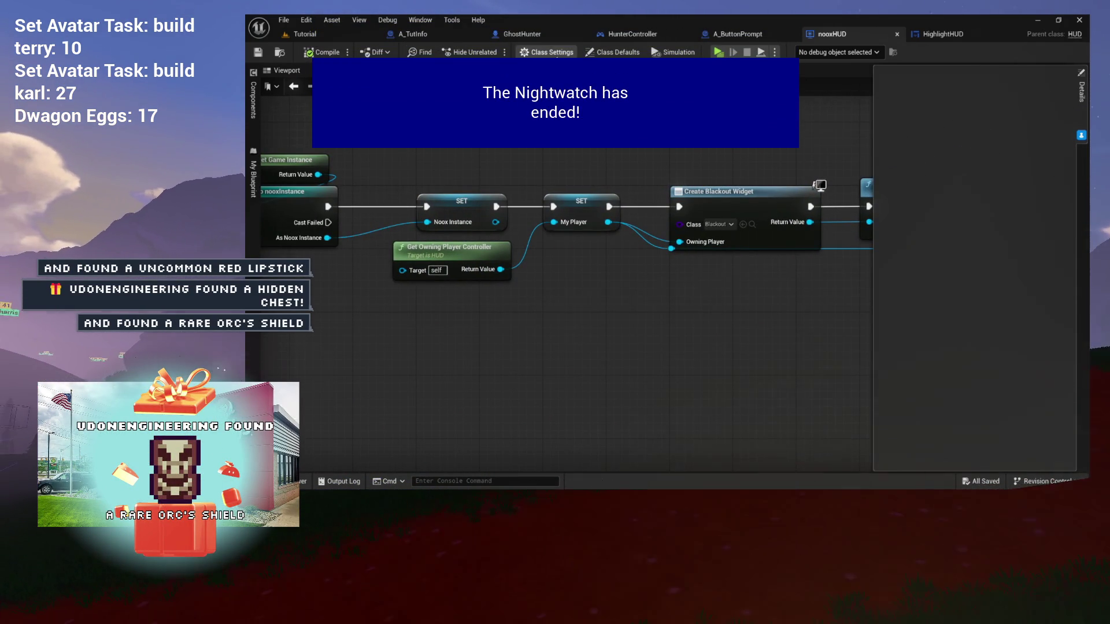
{"action": "mouse_move", "coordinate": [616, 260]}
{"action": "left_mouse_down"}
{"action": "mouse_move", "coordinate": [317, 311]}
{"action": "mouse_move", "coordinate": [456, 327]}
{"action": "left_mouse_up"}
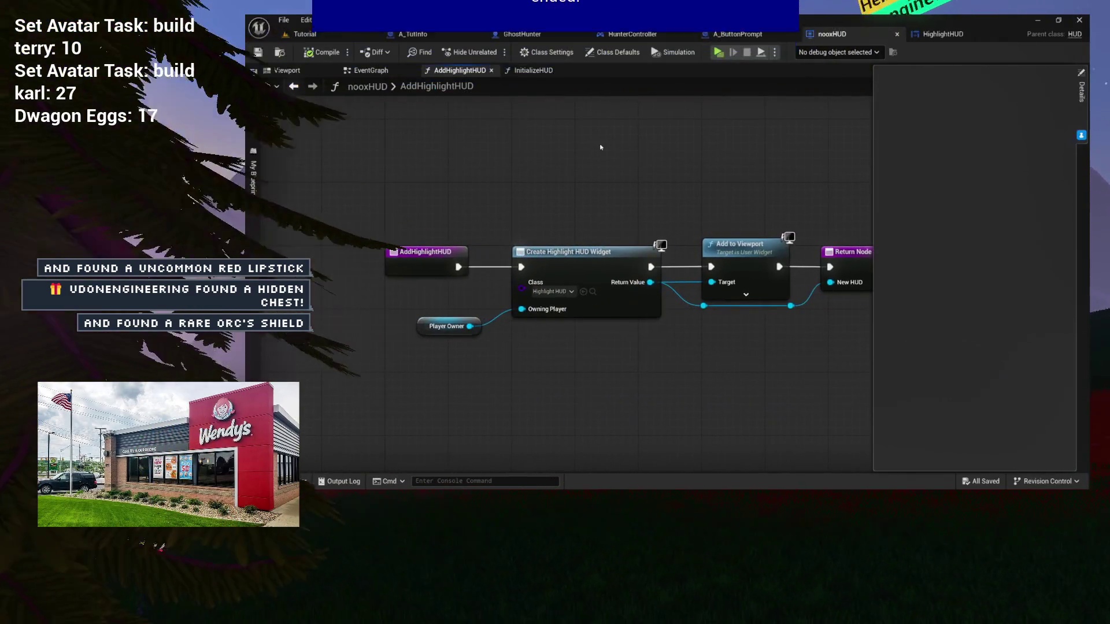
{"action": "left_click", "coordinate": [541, 70]}
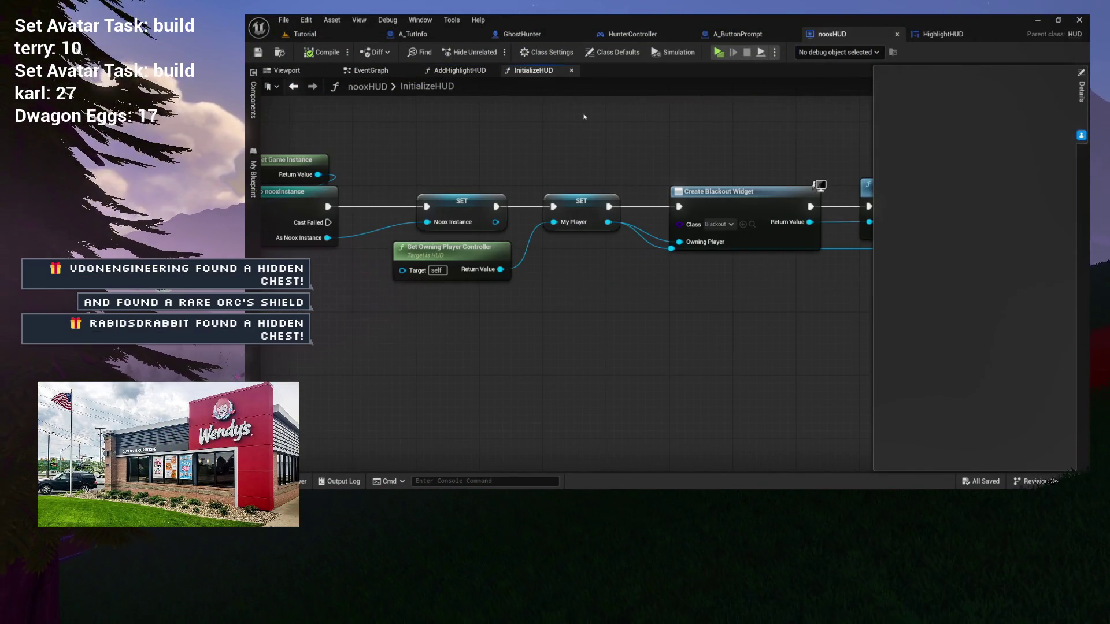
{"action": "left_click", "coordinate": [460, 70]}
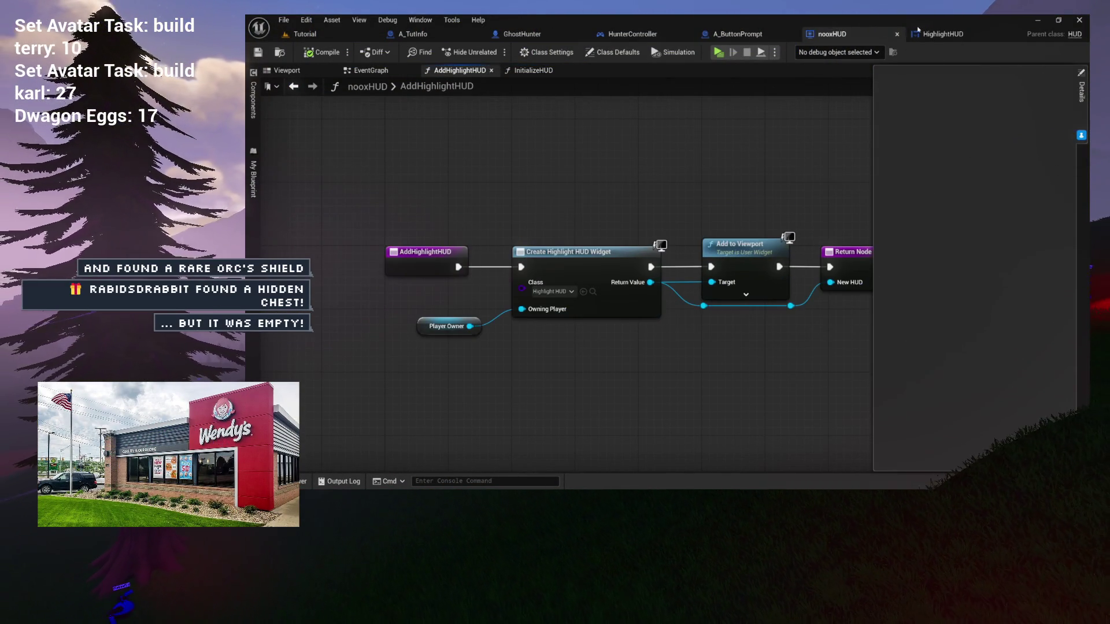
{"action": "left_click", "coordinate": [919, 34]}
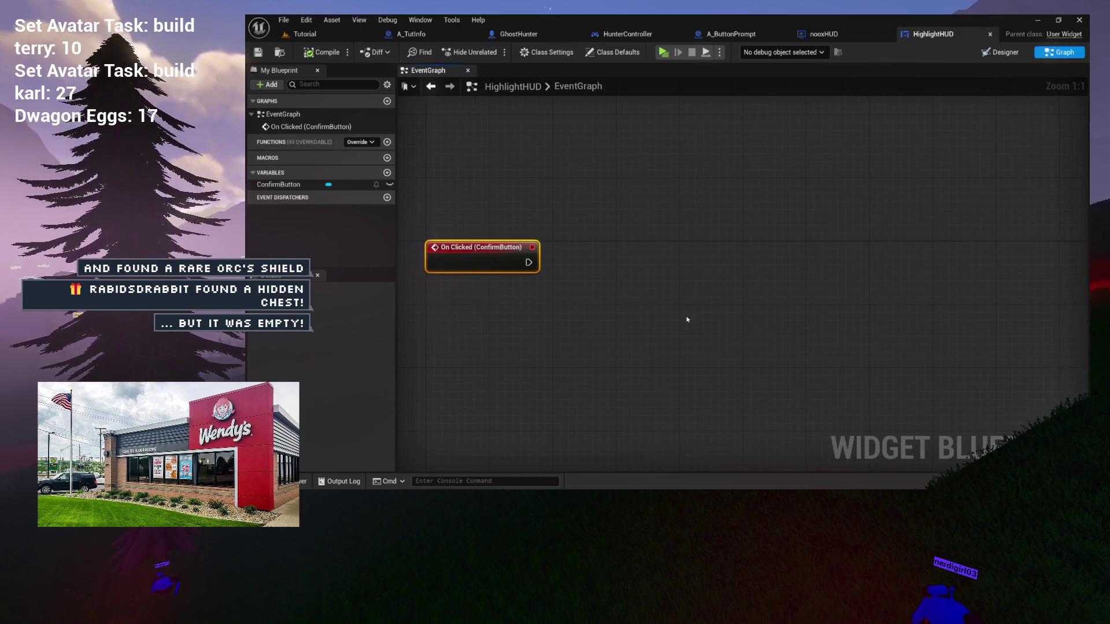
- Add a Get Owning Player node, discarding an extra Get Owning Local Player node
{"action": "right_click", "coordinate": [508, 323]}
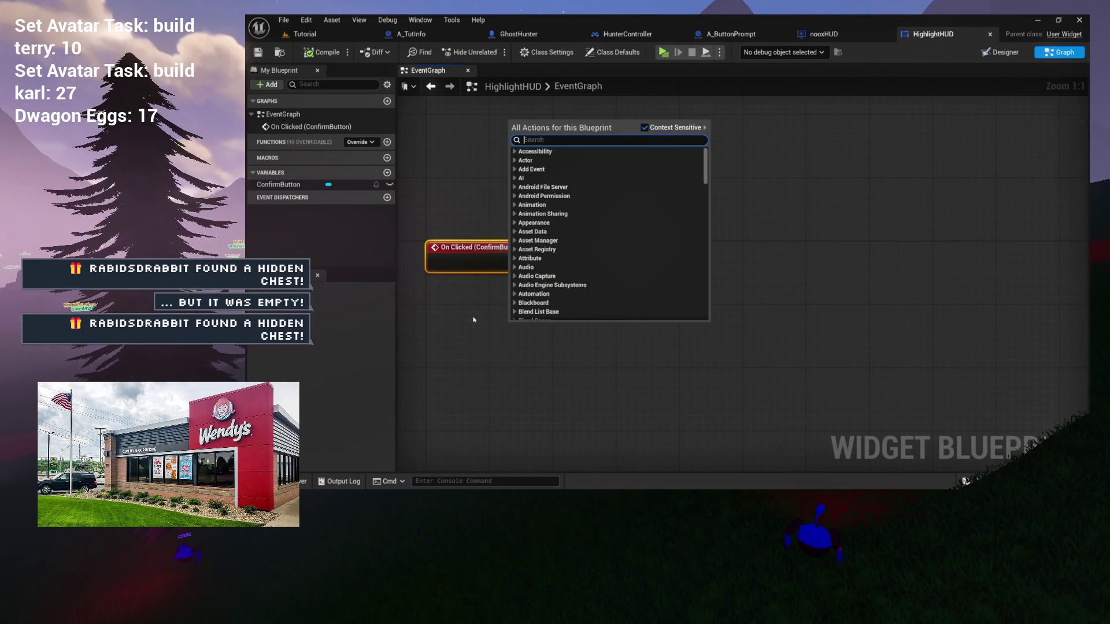
{"action": "left_click", "coordinate": [482, 318]}
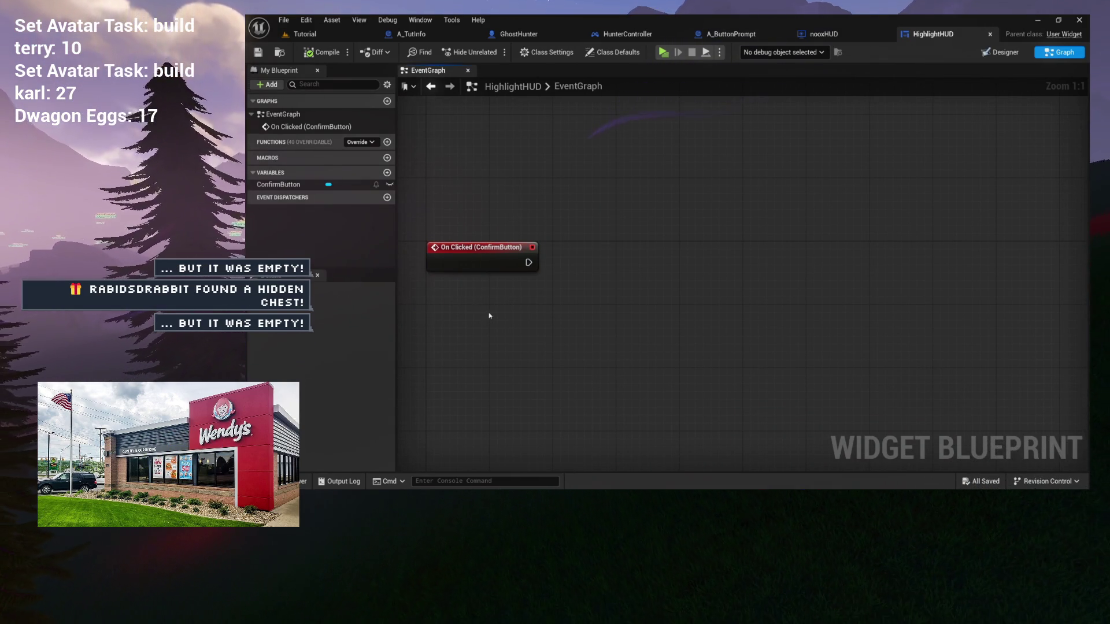
{"action": "right_click", "coordinate": [489, 315]}
{"action": "type", "text": "OWNING"}
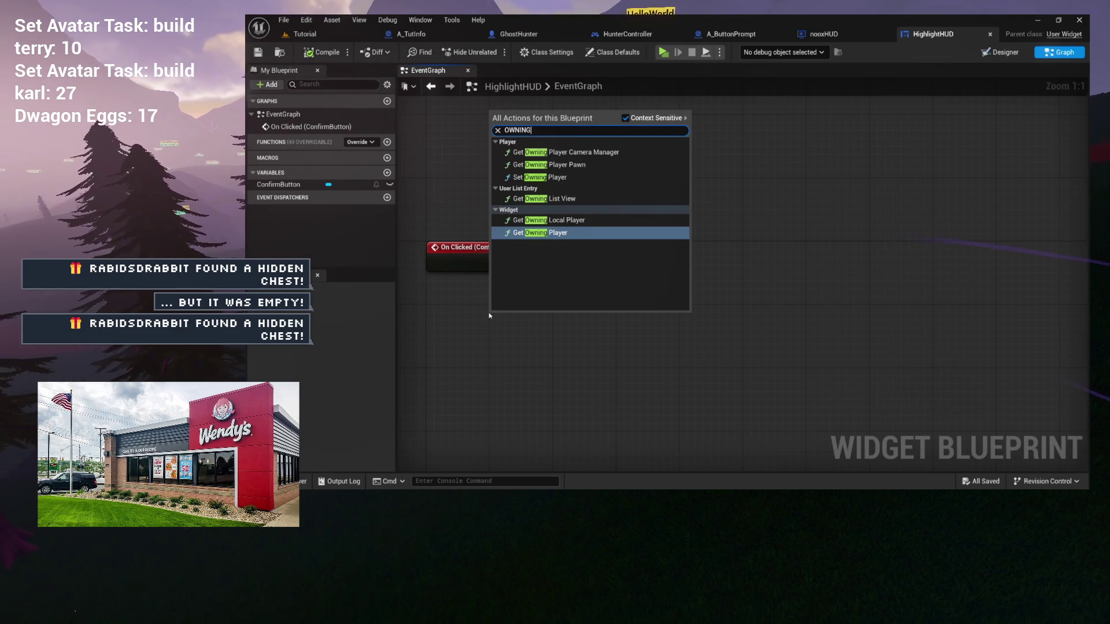
{"action": "left_click", "coordinate": [564, 234]}
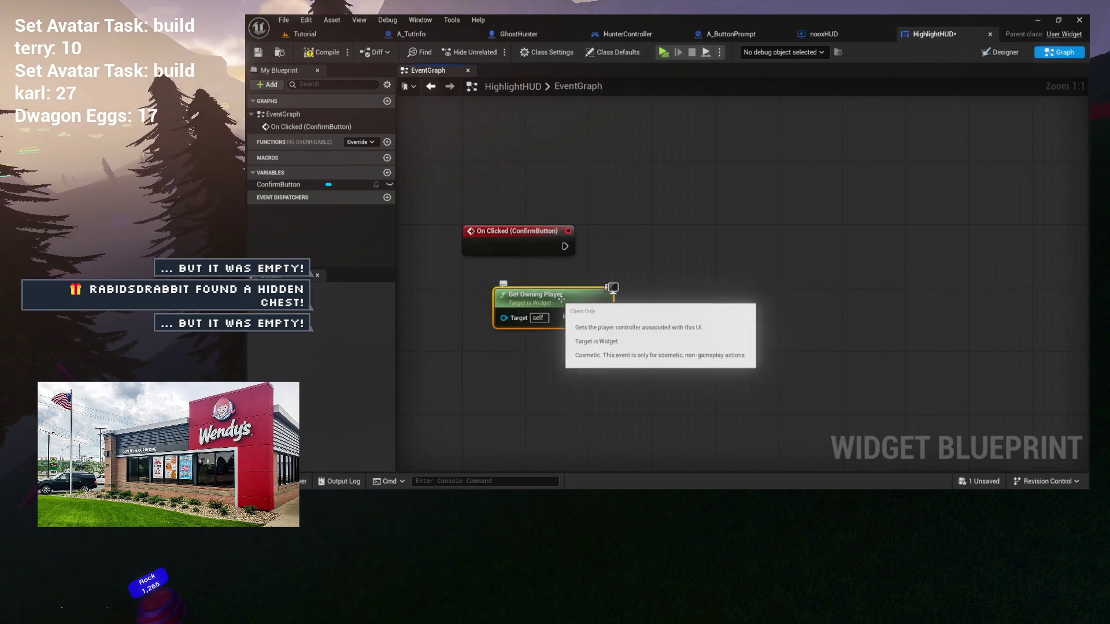
{"action": "right_click", "coordinate": [520, 337]}
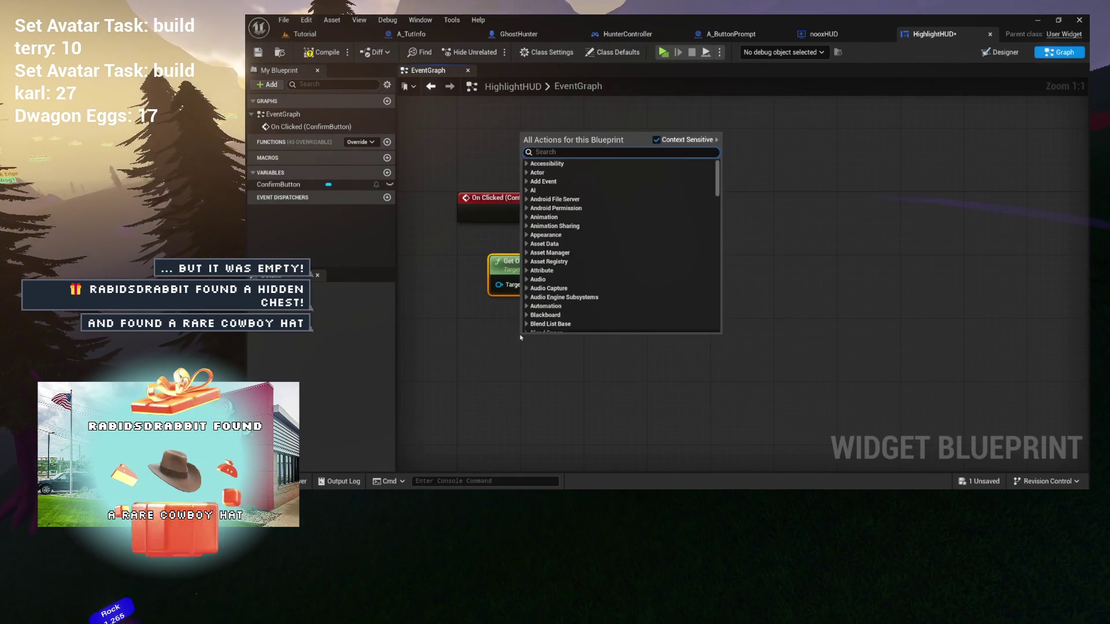
{"action": "type", "text": "OWNING LOCAP"}
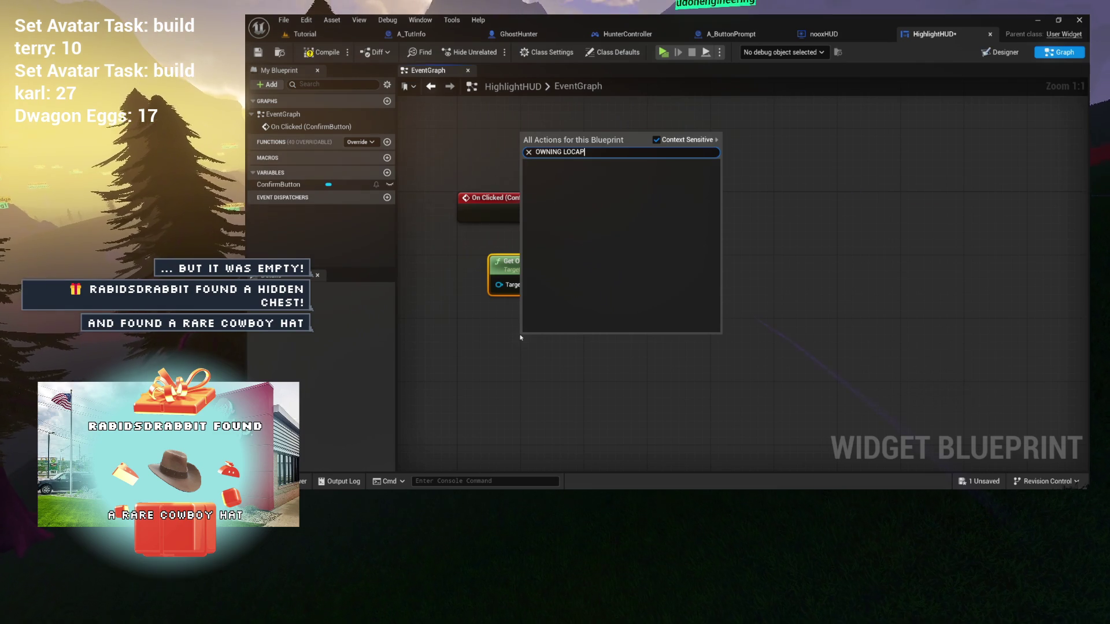
{"action": "key", "text": "BackSpace"}
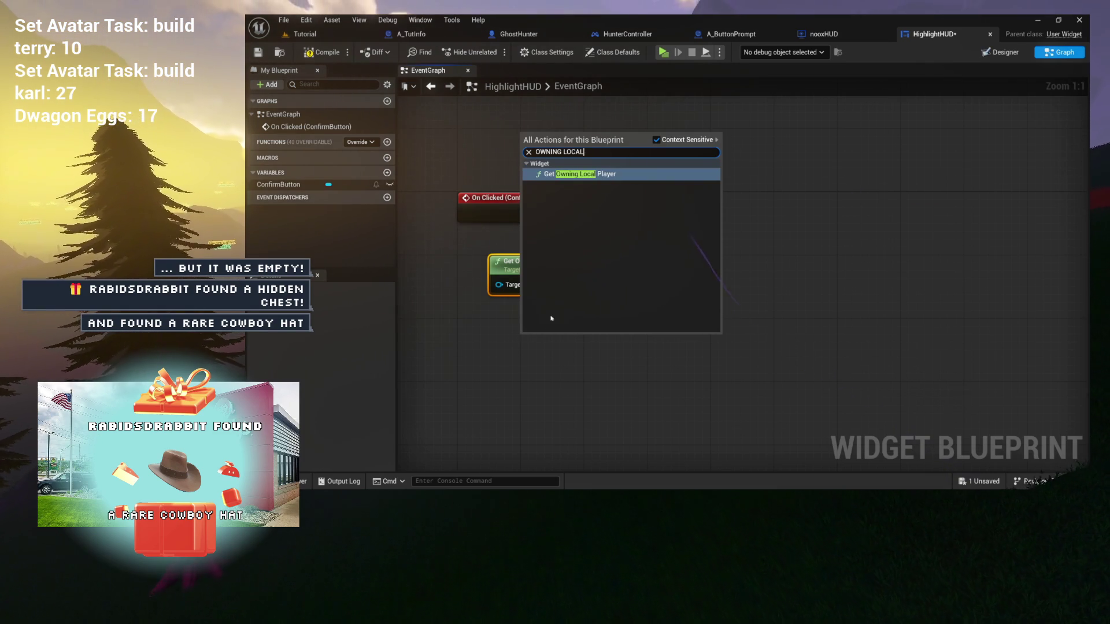
{"action": "left_click", "coordinate": [612, 179]}
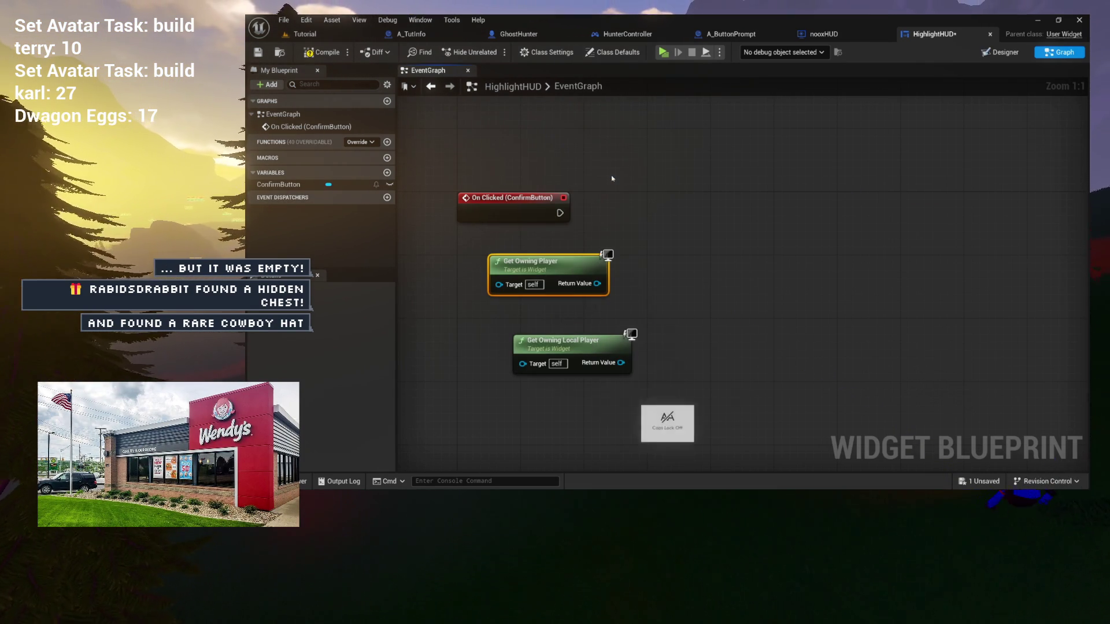
{"action": "left_click", "coordinate": [559, 356]}
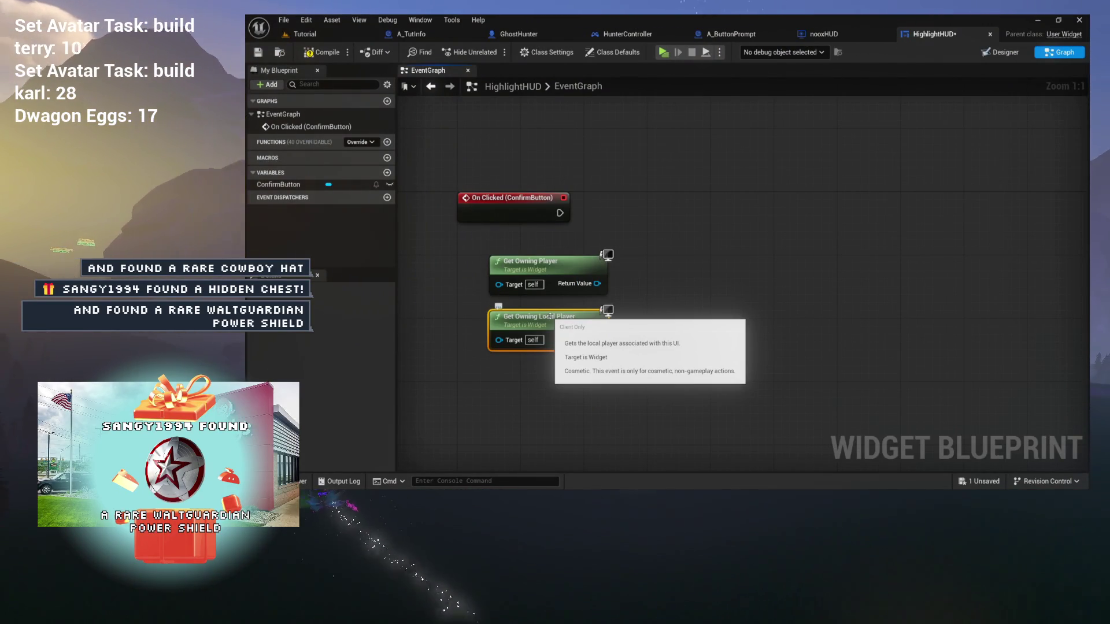
{"action": "left_click_drag", "start_coordinate": [550, 316], "coordinate": [565, 323]}
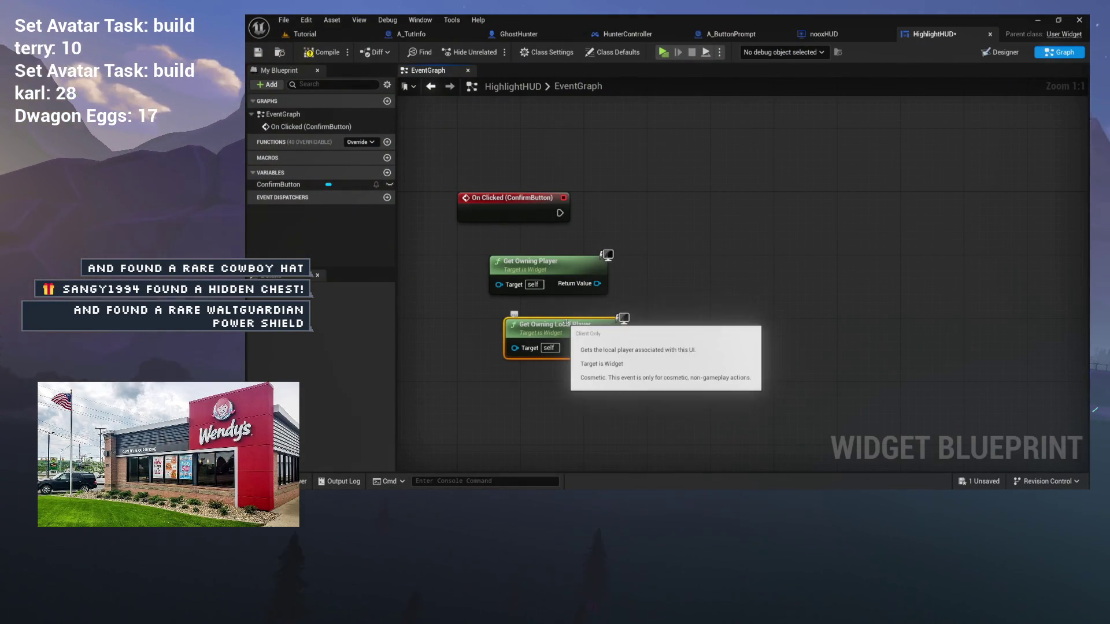
{"action": "key", "text": "Delete"}
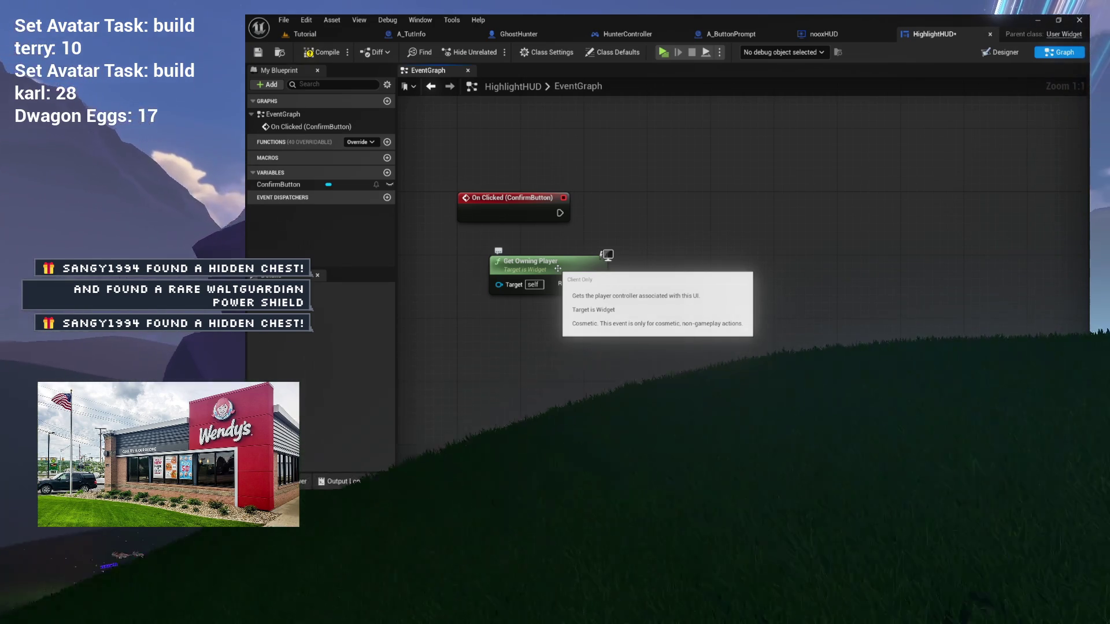
- Cast Get Owning Player's Return Value to HunterController beside the On Clicked event
{"action": "left_click_drag", "start_coordinate": [597, 284], "coordinate": [645, 236]}
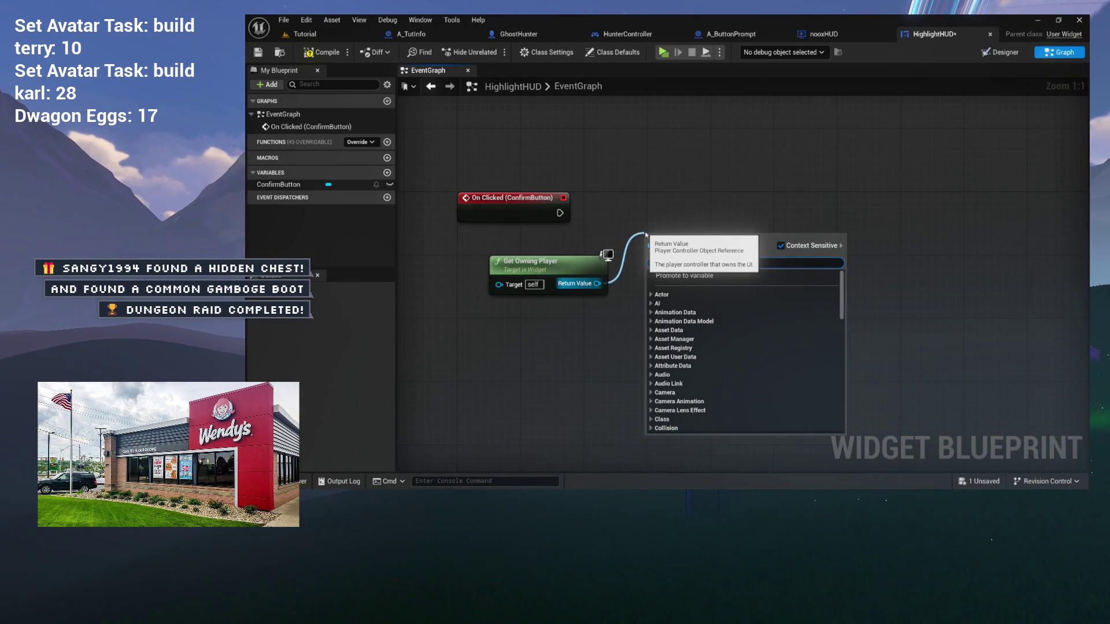
{"action": "type", "text": "hunter"}
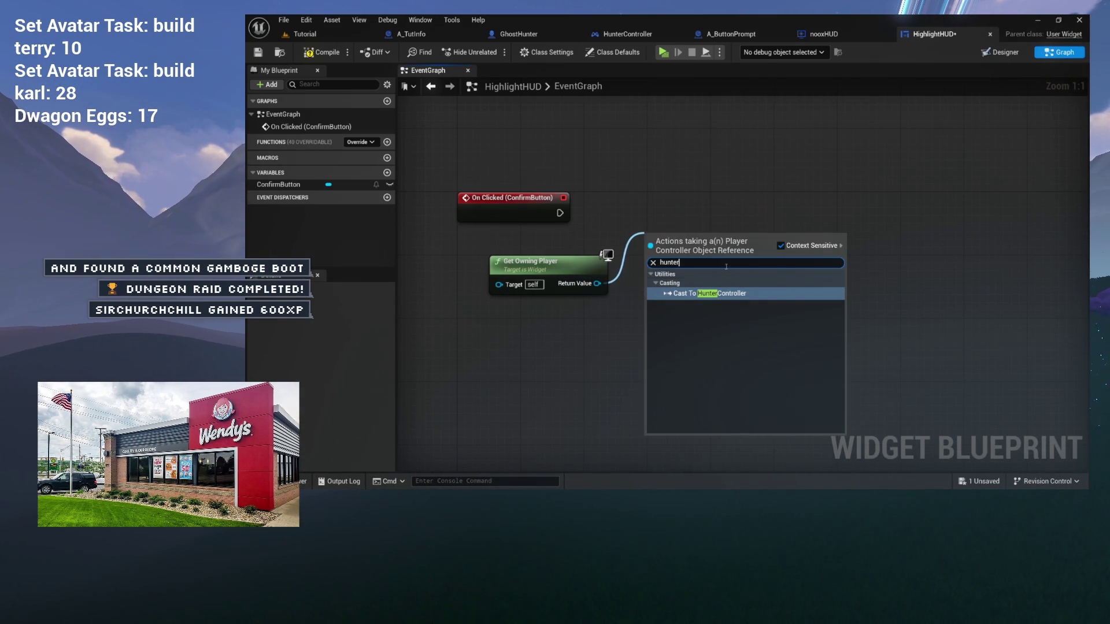
{"action": "left_click", "coordinate": [725, 293]}
{"action": "mouse_move", "coordinate": [706, 252]}
{"action": "left_mouse_down"}
{"action": "mouse_move", "coordinate": [673, 195]}
{"action": "mouse_move", "coordinate": [656, 214]}
{"action": "left_mouse_up"}
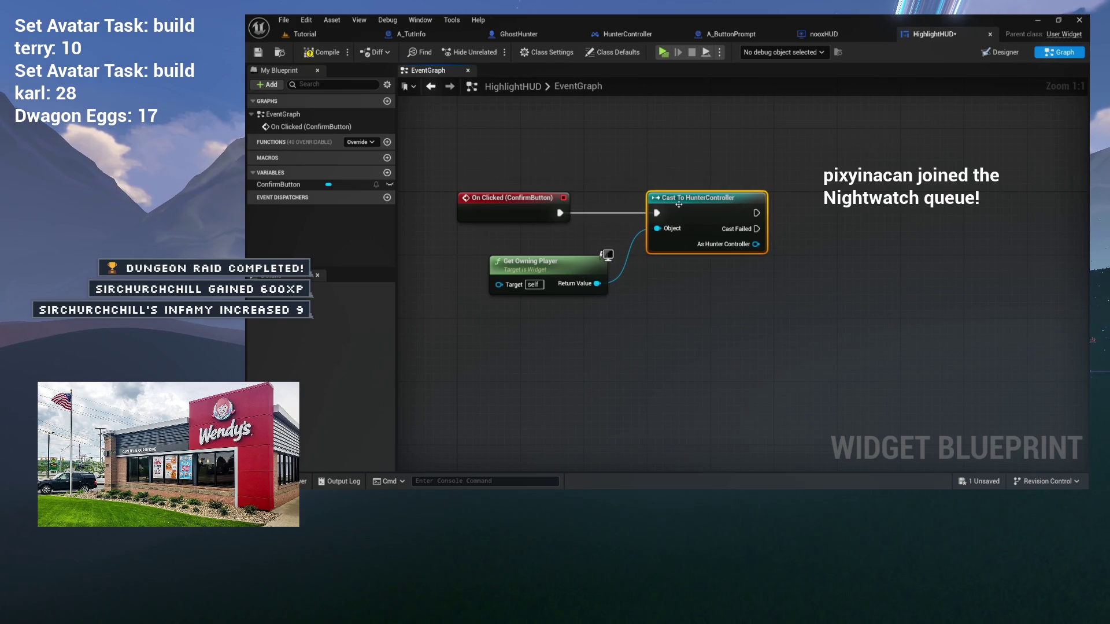
{"action": "left_click_drag", "start_coordinate": [545, 269], "coordinate": [548, 261]}
{"action": "left_click_drag", "start_coordinate": [616, 275], "coordinate": [535, 285]}
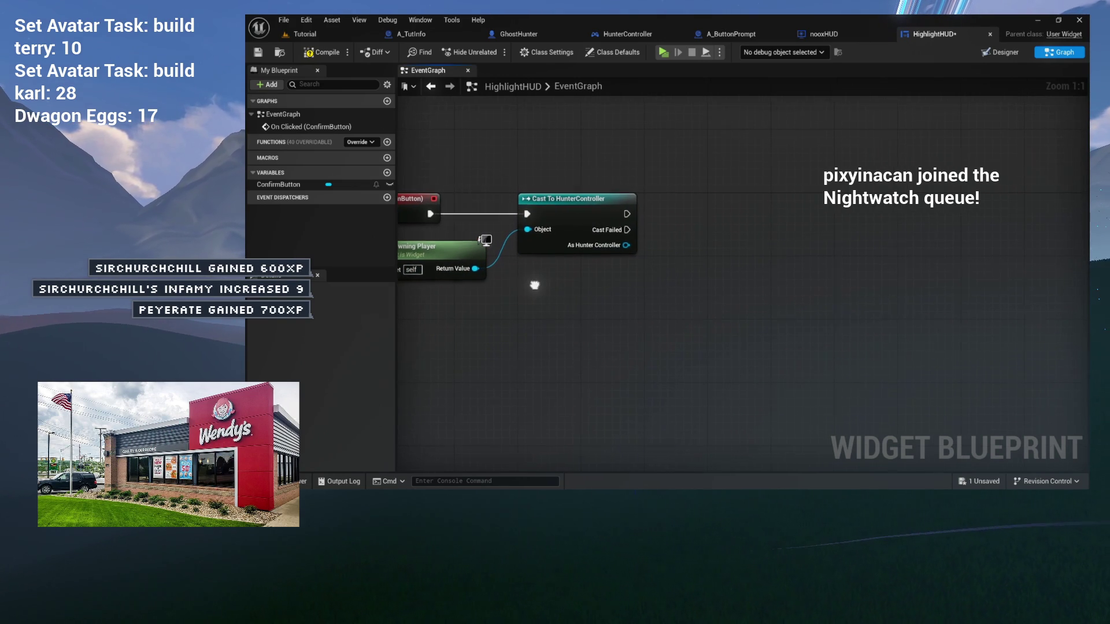
- Call Return from Highlight on the HunterController cast result and compile HighlightHUD
{"action": "left_click_drag", "start_coordinate": [625, 243], "coordinate": [685, 225]}
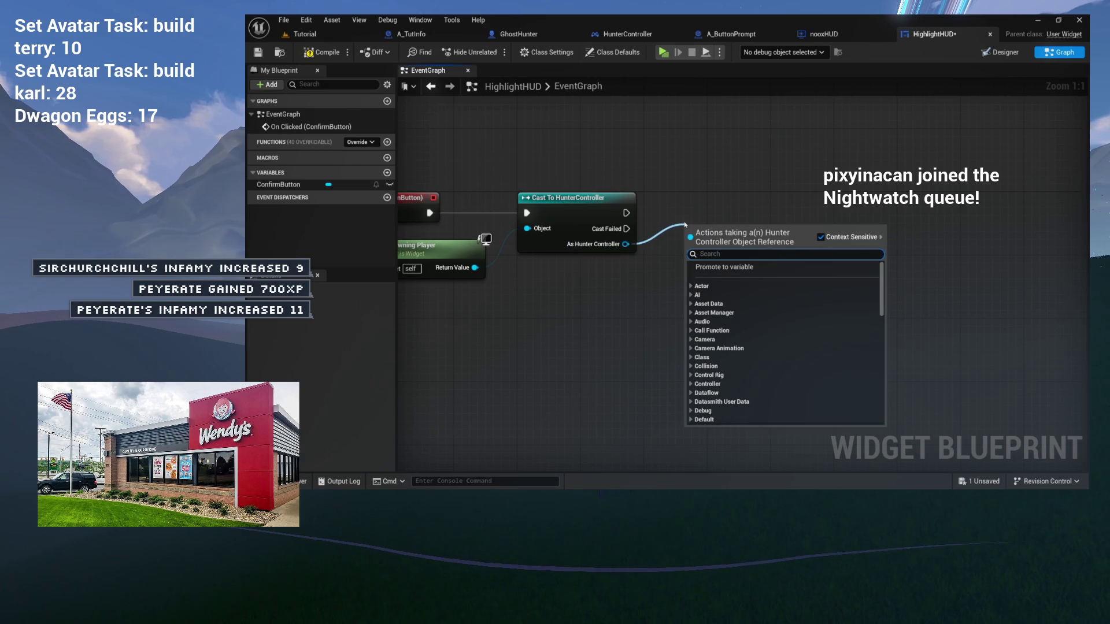
{"action": "type", "text": "return"}
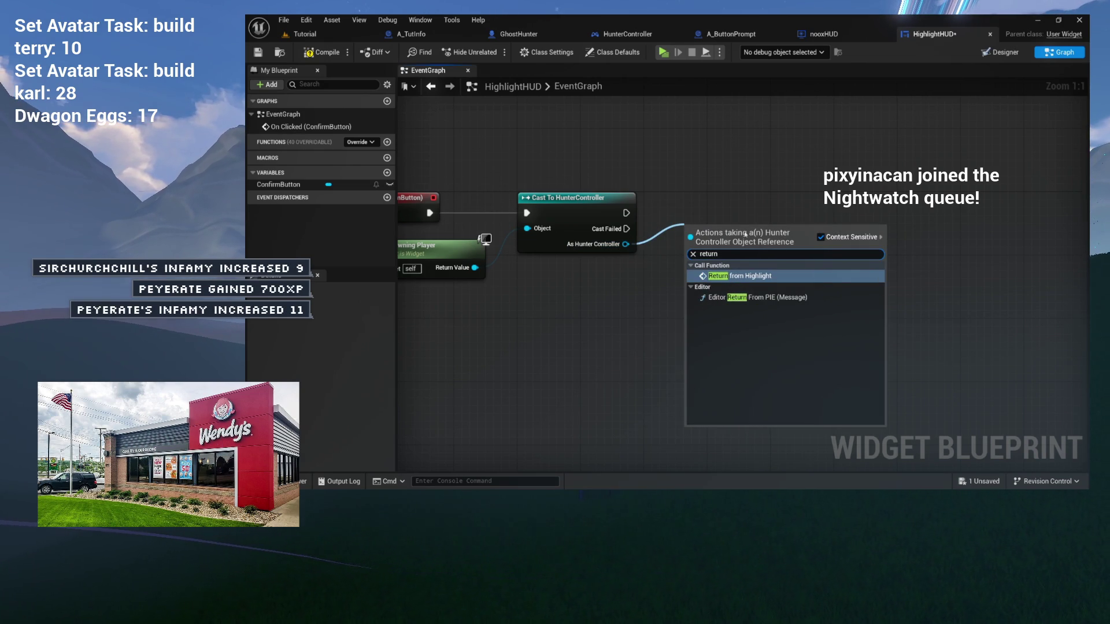
{"action": "key", "text": "Return"}
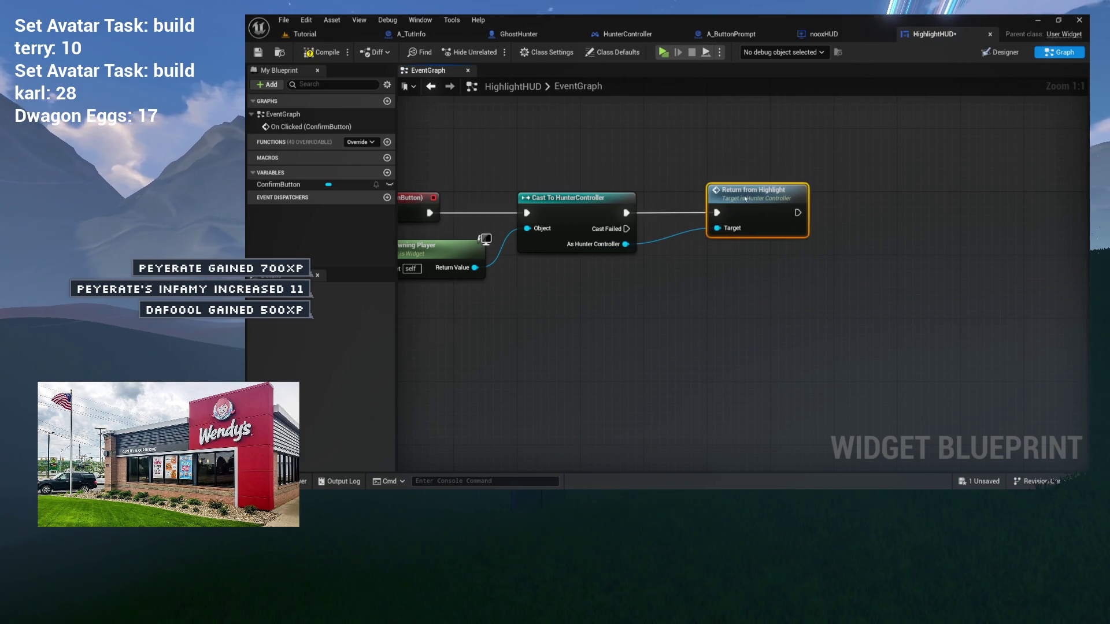
{"action": "left_click", "coordinate": [664, 173]}
{"action": "left_click_drag", "start_coordinate": [663, 173], "coordinate": [812, 178]}
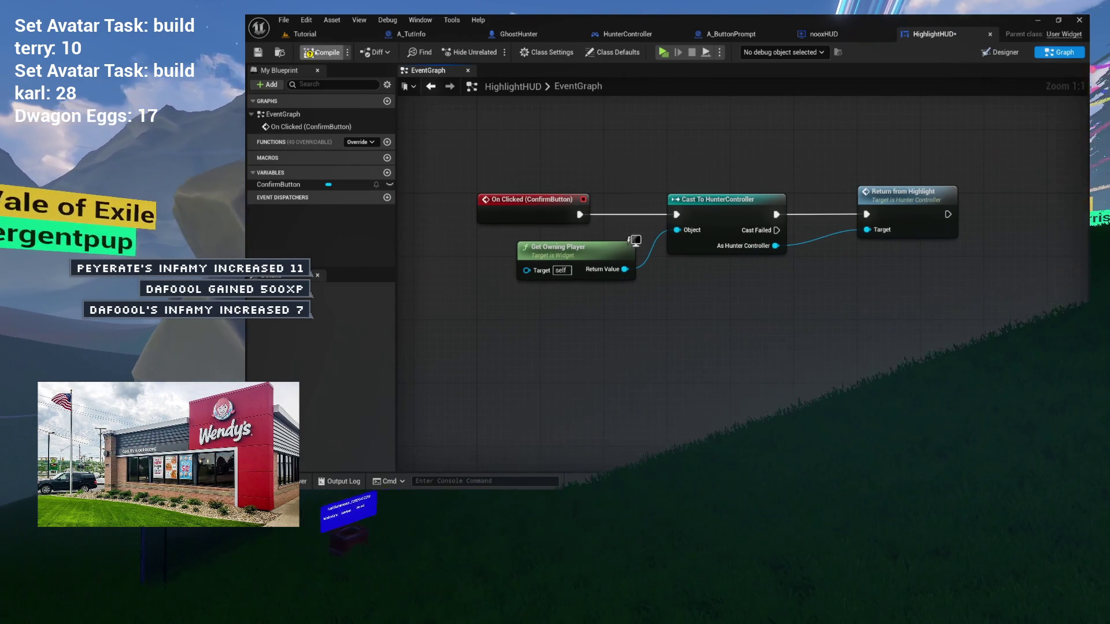
{"action": "left_click", "coordinate": [316, 53]}
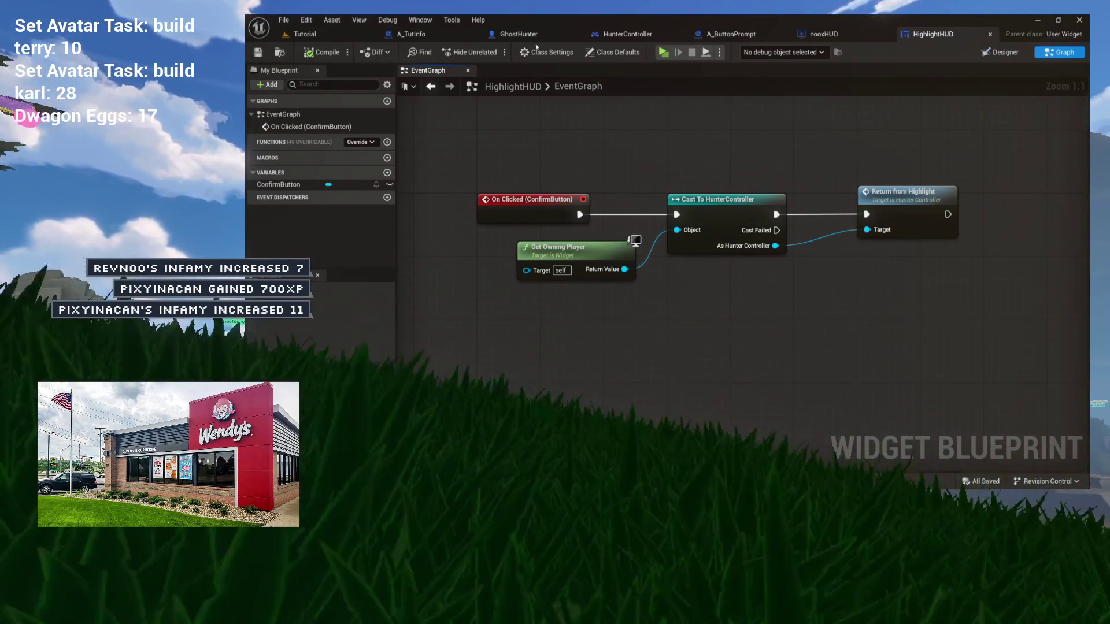
- In nooxHUD's InitializeHUD graph, move the first SET node left and select the second SET and player controller nodes
{"action": "left_click", "coordinate": [823, 35]}
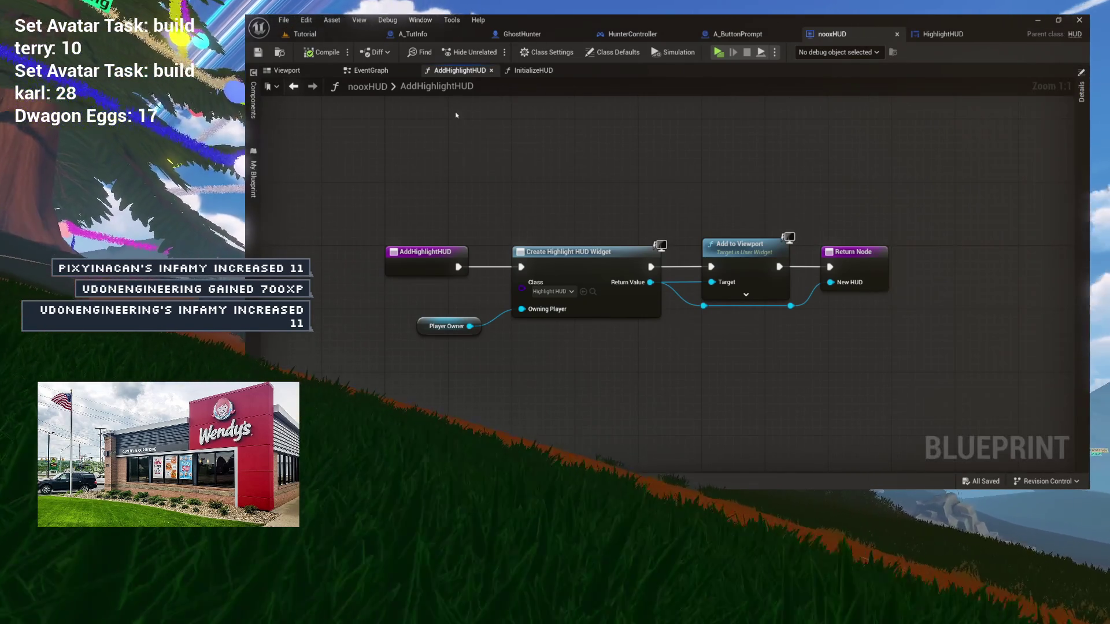
{"action": "left_click", "coordinate": [538, 71]}
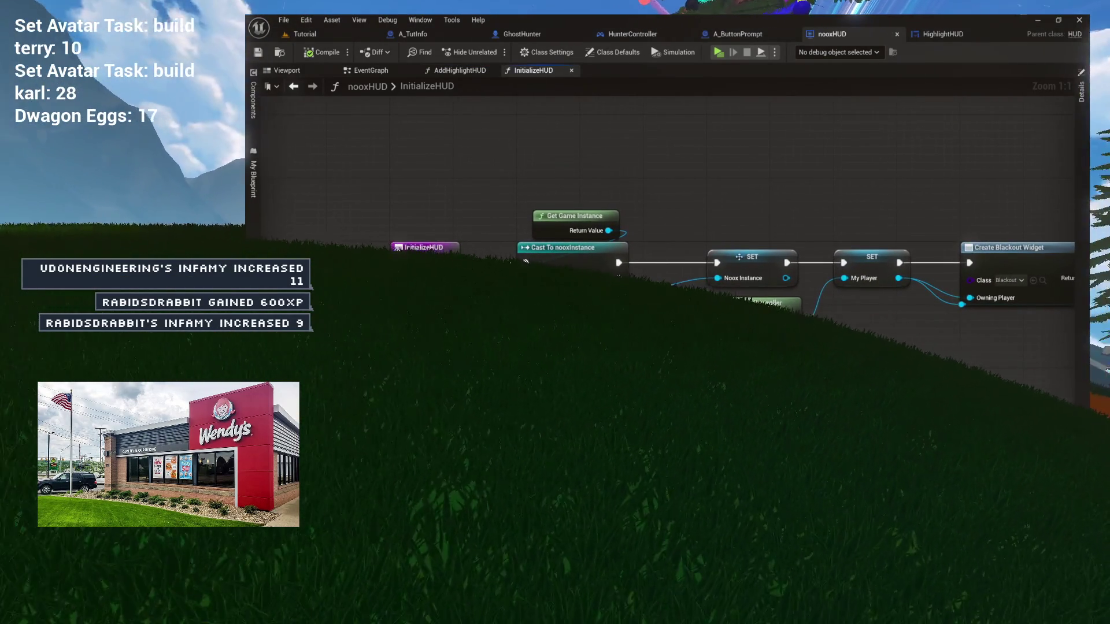
{"action": "left_click_drag", "start_coordinate": [741, 268], "coordinate": [708, 261]}
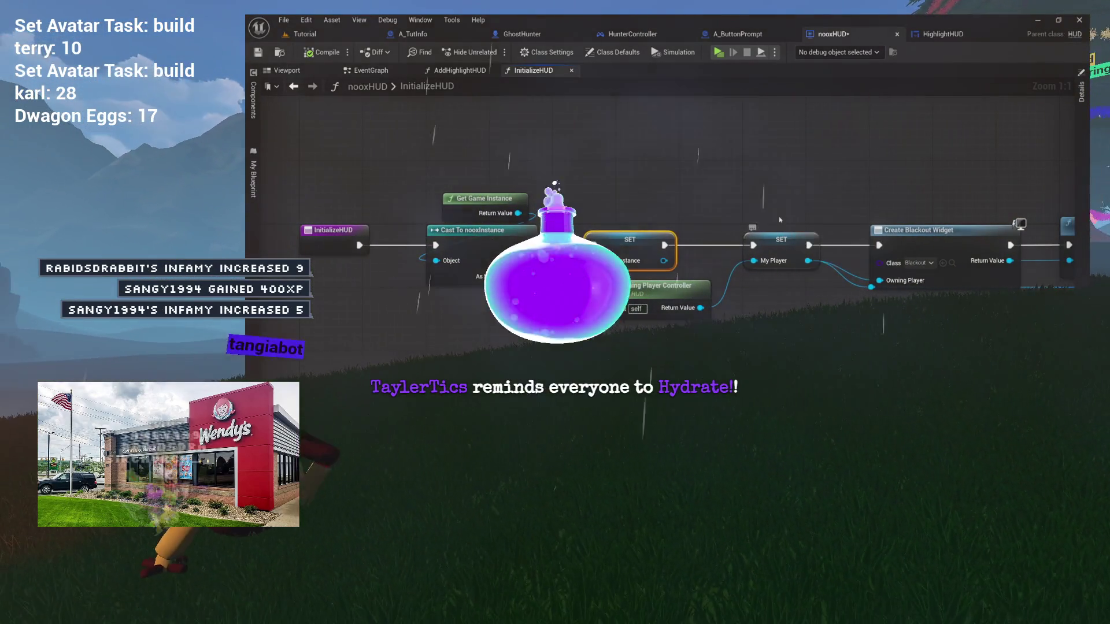
{"action": "left_click_drag", "start_coordinate": [789, 210], "coordinate": [694, 301]}
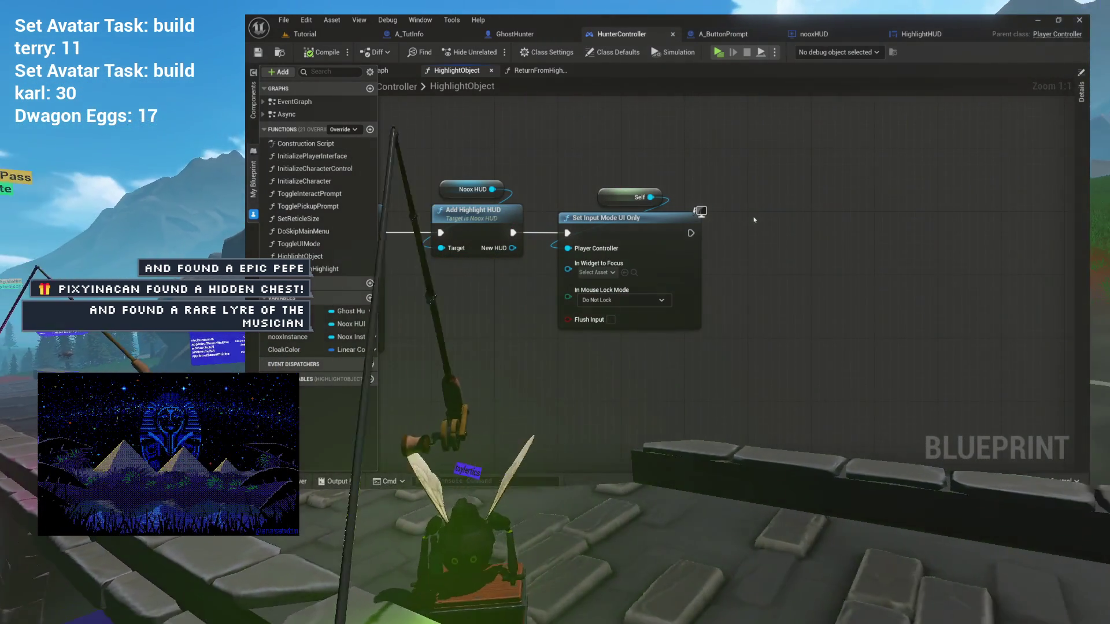
- Add a SET Show Mouse Cursor node via a 'set show mouse' search
{"action": "right_click", "coordinate": [759, 227]}
{"action": "type", "text": "set sho"}
{"action": "type", "text": "w mouse"}
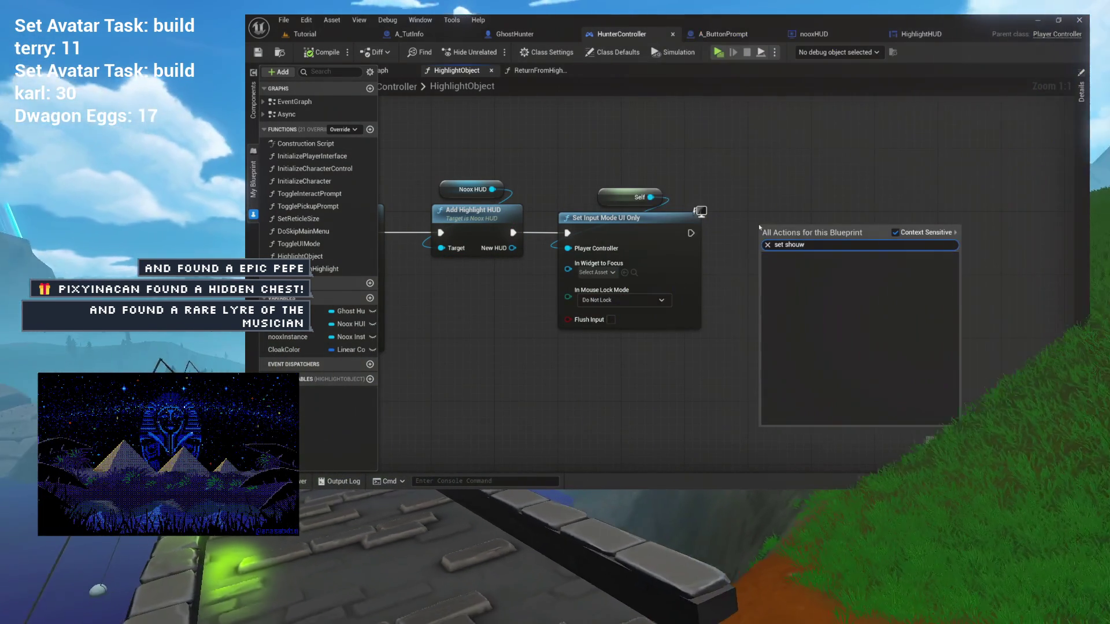
{"action": "key", "text": "Return"}
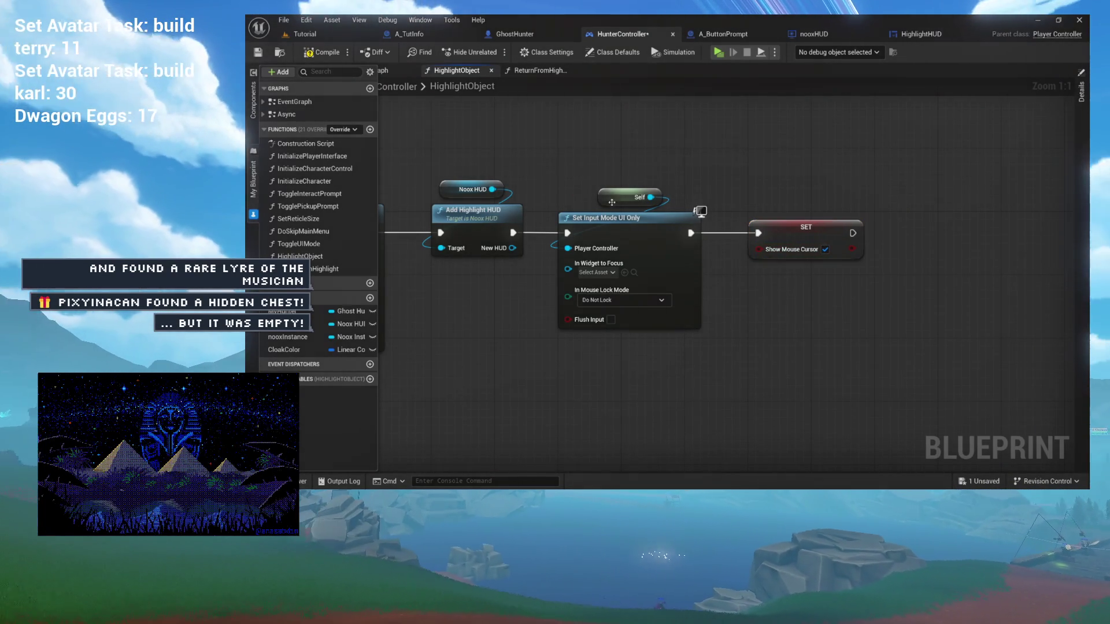
{"action": "left_click_drag", "start_coordinate": [554, 112], "coordinate": [583, 104]}
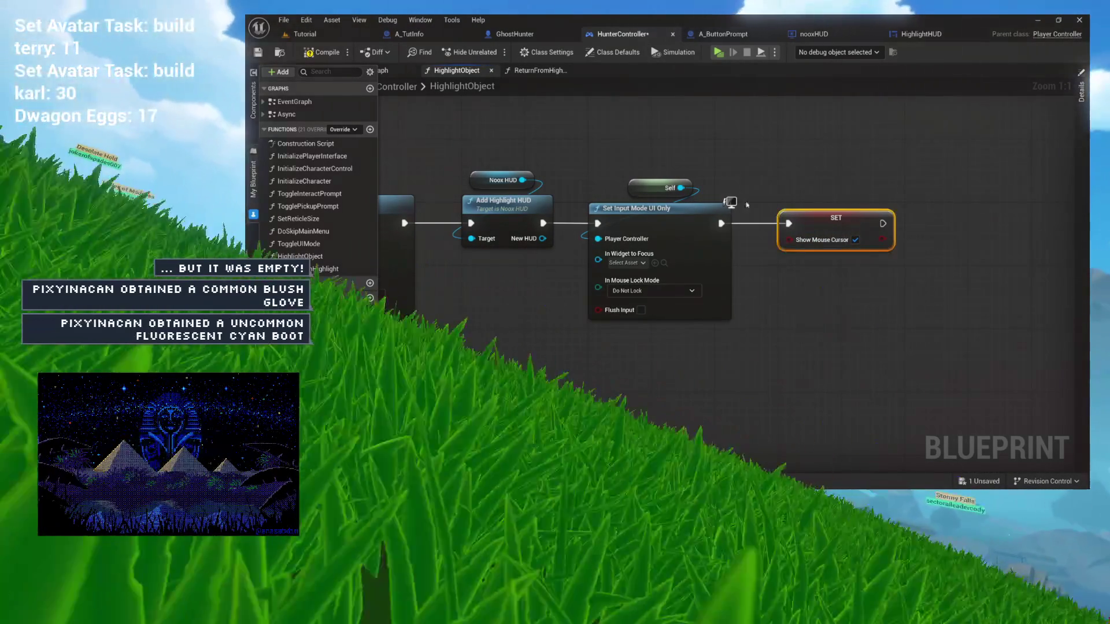
- Paste the Show Mouse Cursor setter into ReturnFromHighlight after Set Input Mode Game Only and save
{"action": "left_click", "coordinate": [547, 73]}
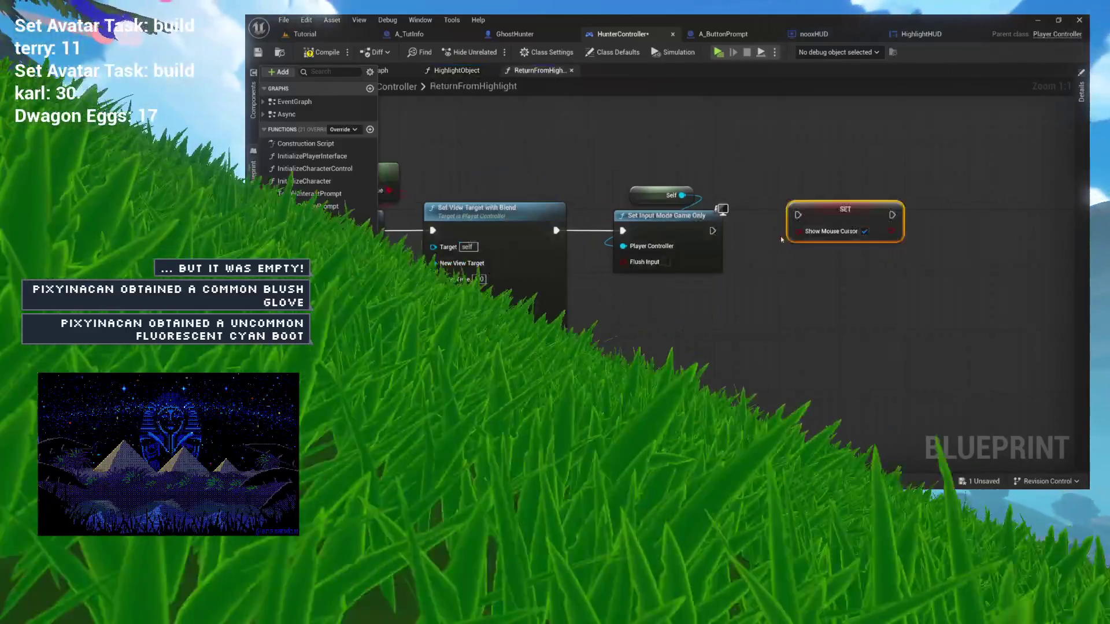
{"action": "key", "text": "ctrl+v"}
{"action": "mouse_move", "coordinate": [713, 230]}
{"action": "left_mouse_down"}
{"action": "mouse_move", "coordinate": [820, 217]}
{"action": "mouse_move", "coordinate": [797, 226]}
{"action": "left_mouse_up"}
{"action": "left_click", "coordinate": [665, 160]}
{"action": "key", "text": "ctrl+s"}
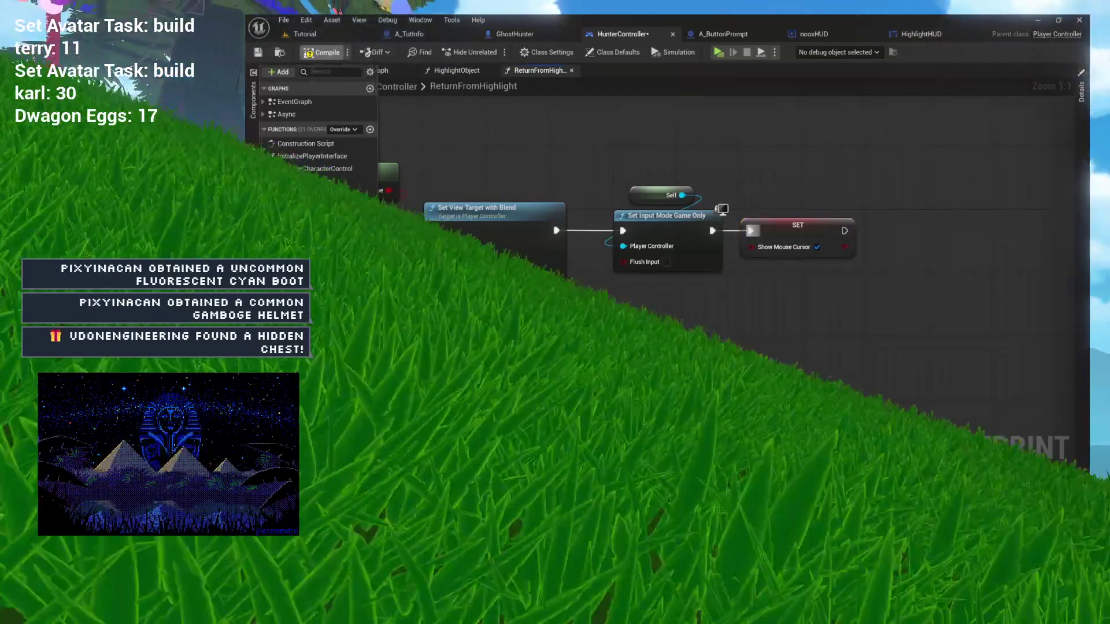
- Chain Remove from Parent after HighlightHUD's Return from Highlight call and compile the widget
{"action": "left_click", "coordinate": [919, 33]}
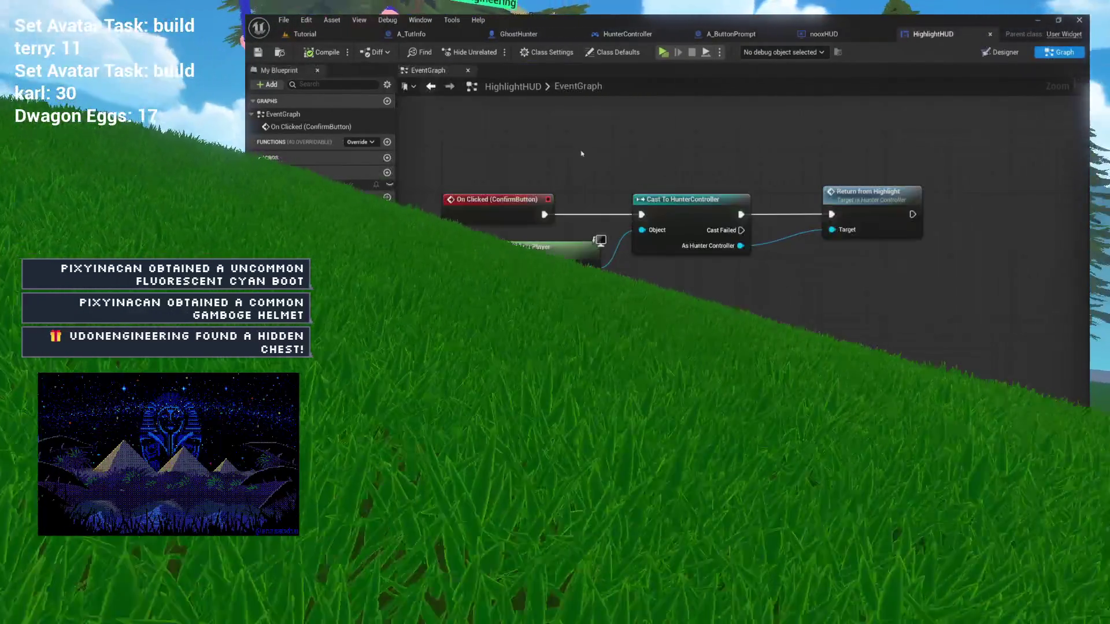
{"action": "left_click_drag", "start_coordinate": [937, 295], "coordinate": [734, 295]}
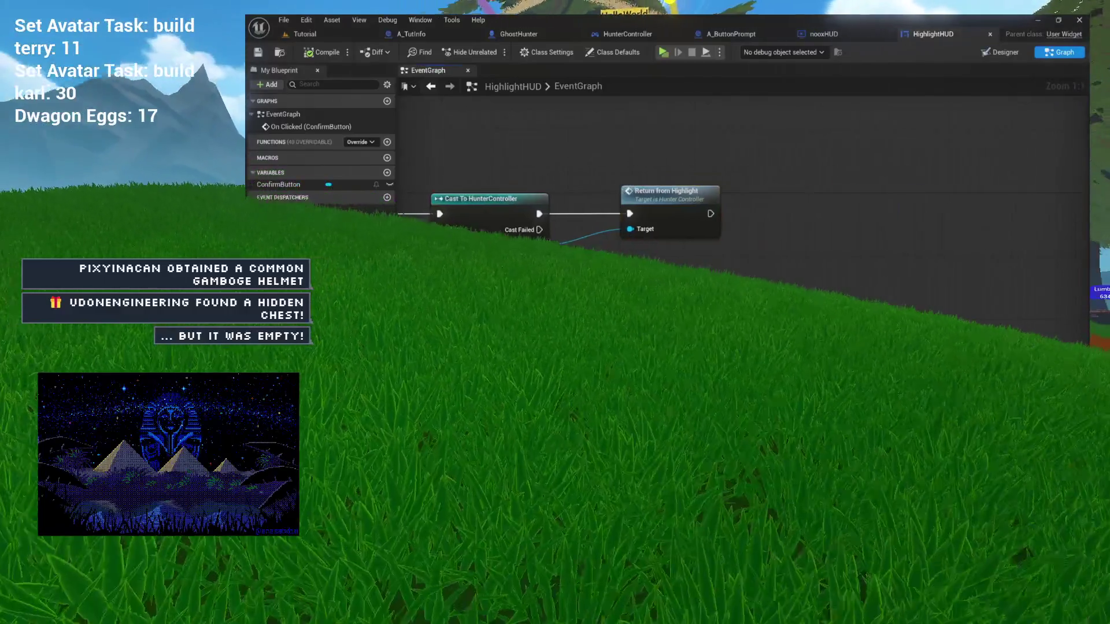
{"action": "left_click_drag", "start_coordinate": [710, 214], "coordinate": [746, 215]}
{"action": "type", "text": "r"}
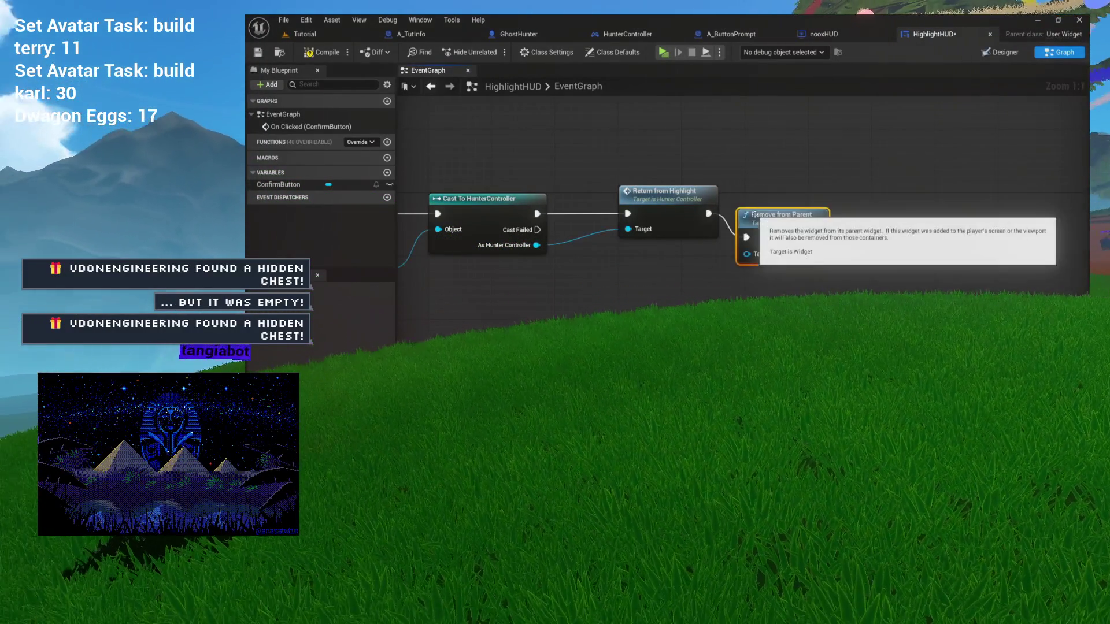
{"action": "left_click", "coordinate": [798, 256]}
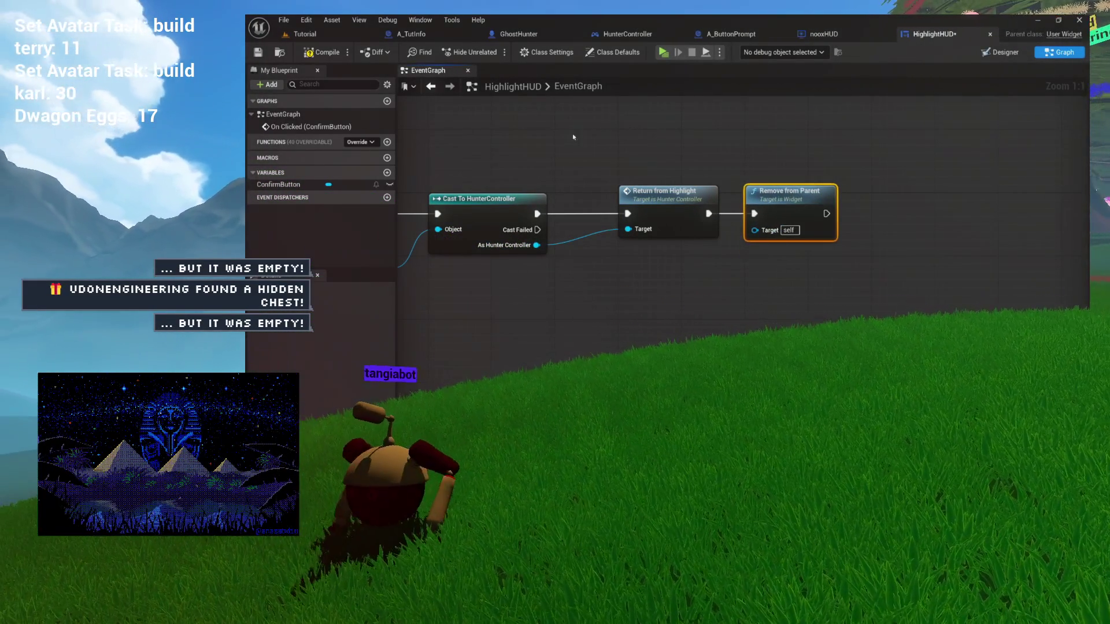
{"action": "left_click", "coordinate": [322, 52]}
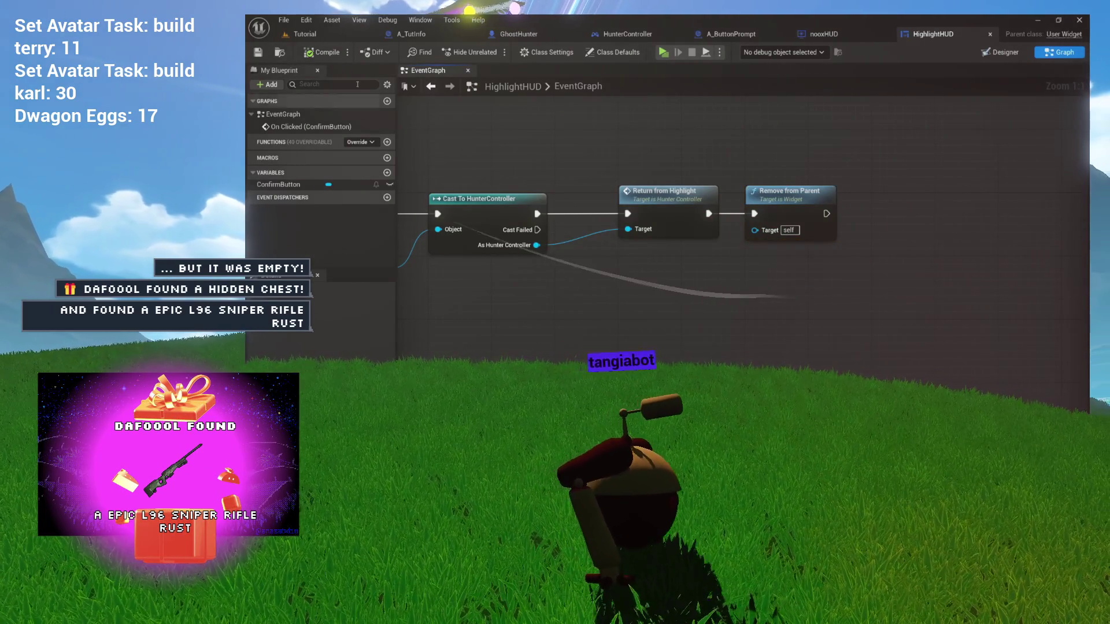
- Play the Tutorial level, walk to the wall and confirm the Tools Consume Mana popup
{"action": "left_click", "coordinate": [313, 32]}
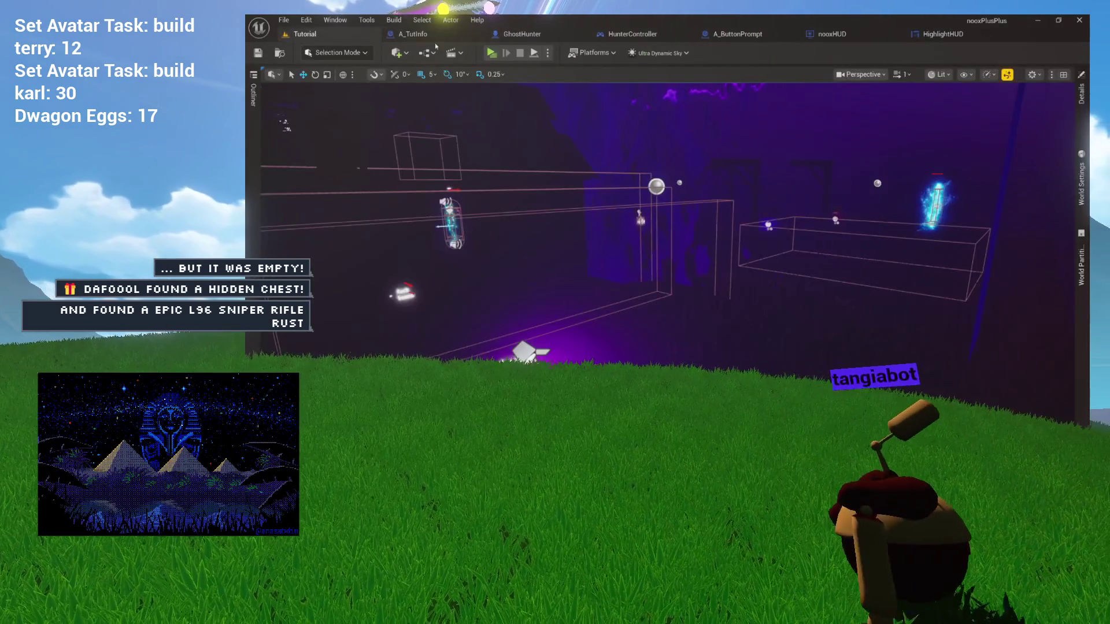
{"action": "key", "text": "alt+p"}
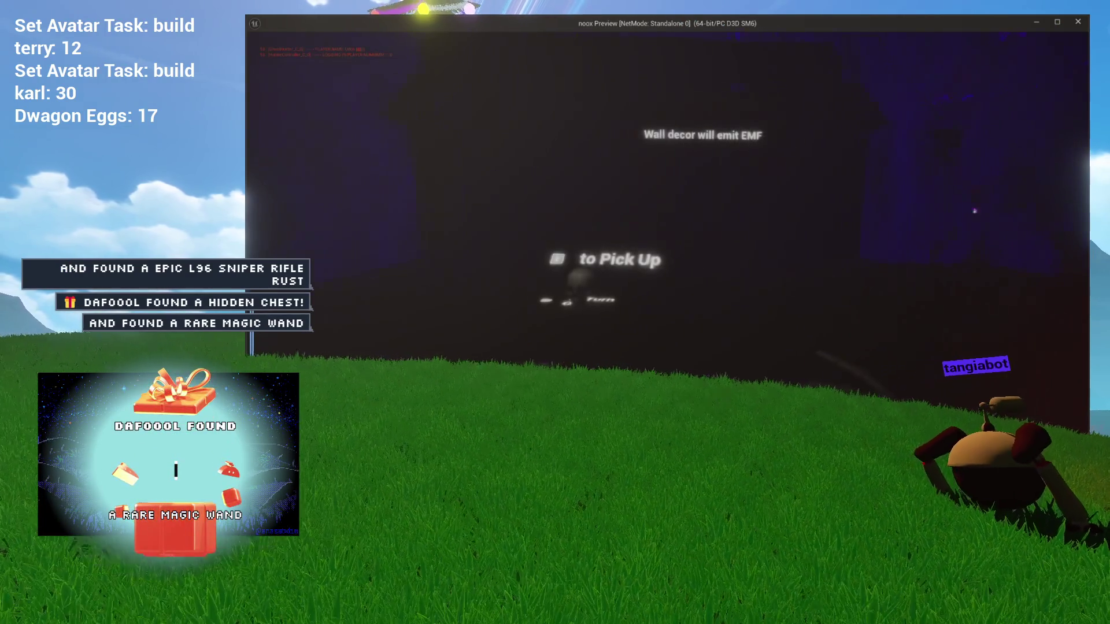
{"action": "key", "text": "w"}
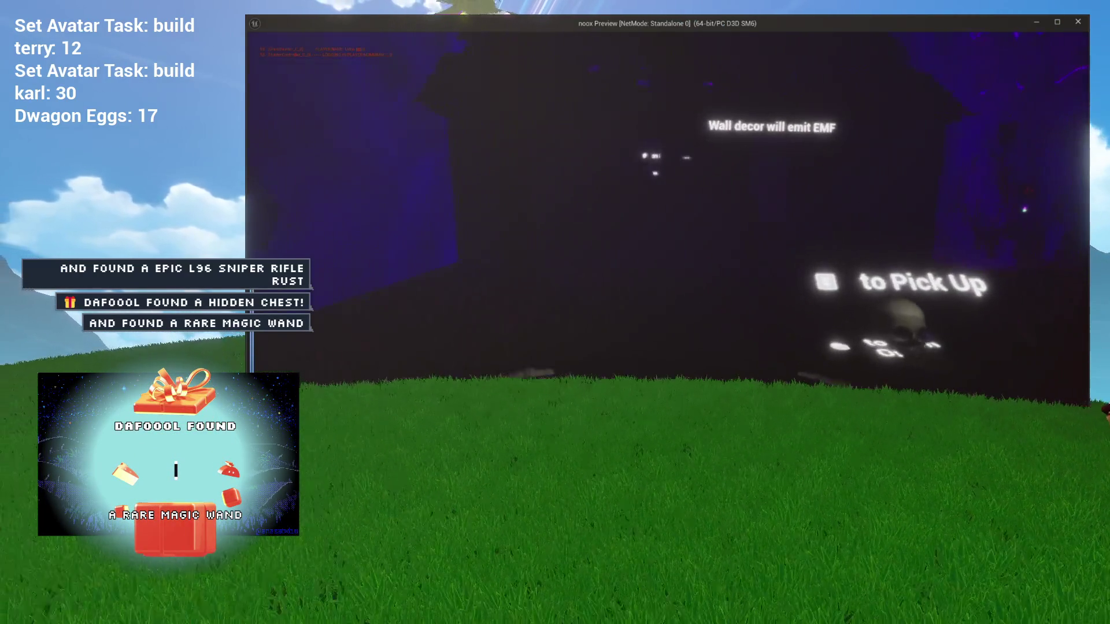
{"action": "key", "text": "w"}
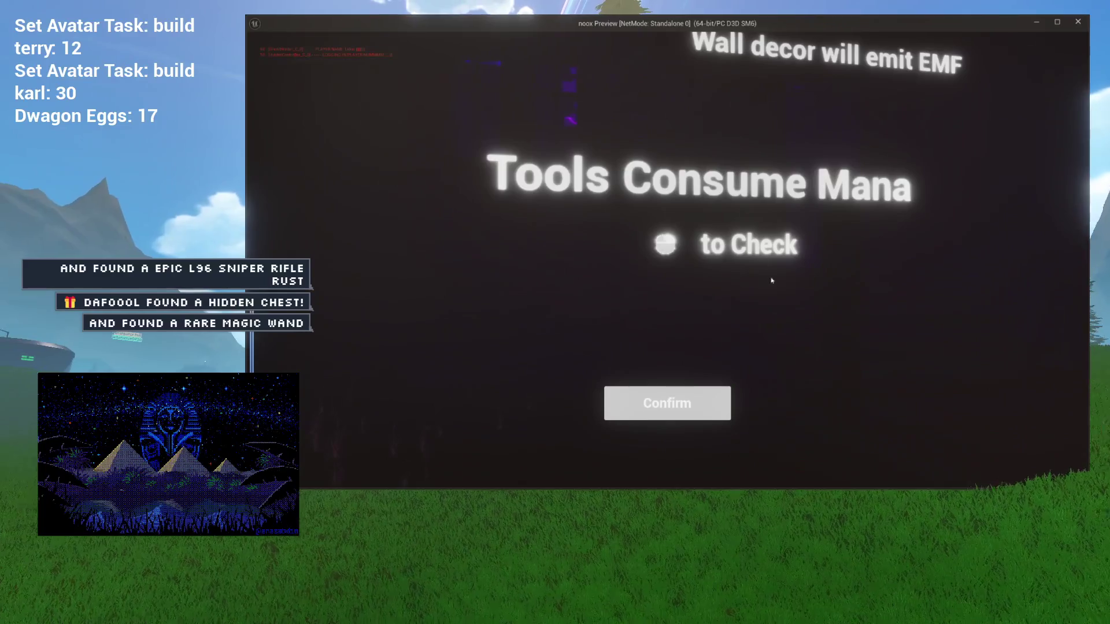
{"action": "left_click", "coordinate": [659, 401]}
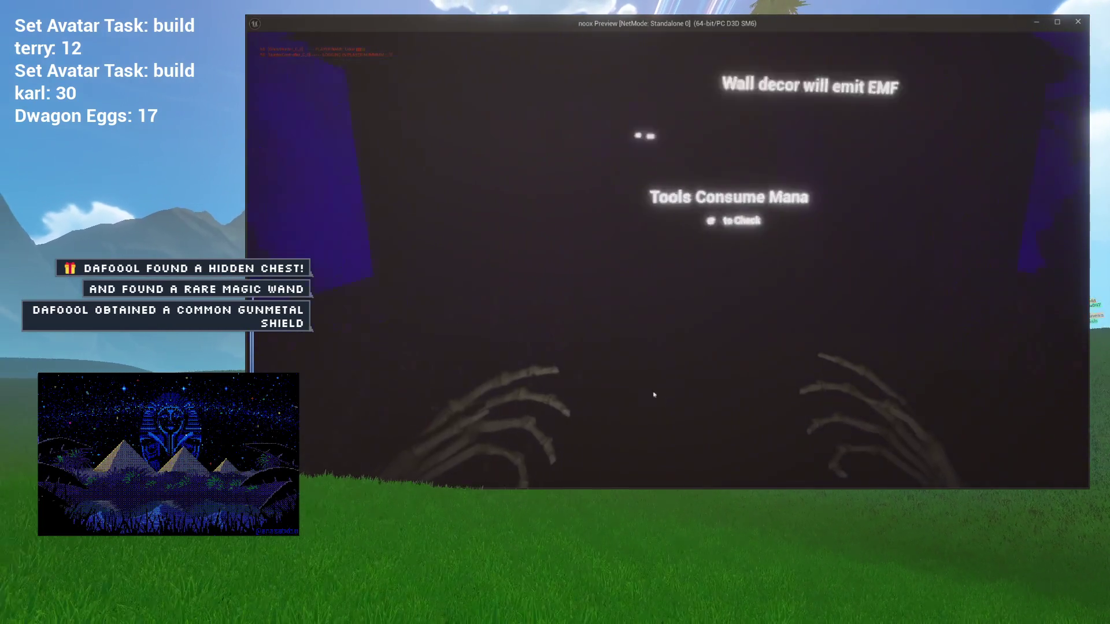
- Move the character around near the wall to check the prompt, then stop the play session
{"action": "key", "text": "s"}
{"action": "key", "text": "s"}
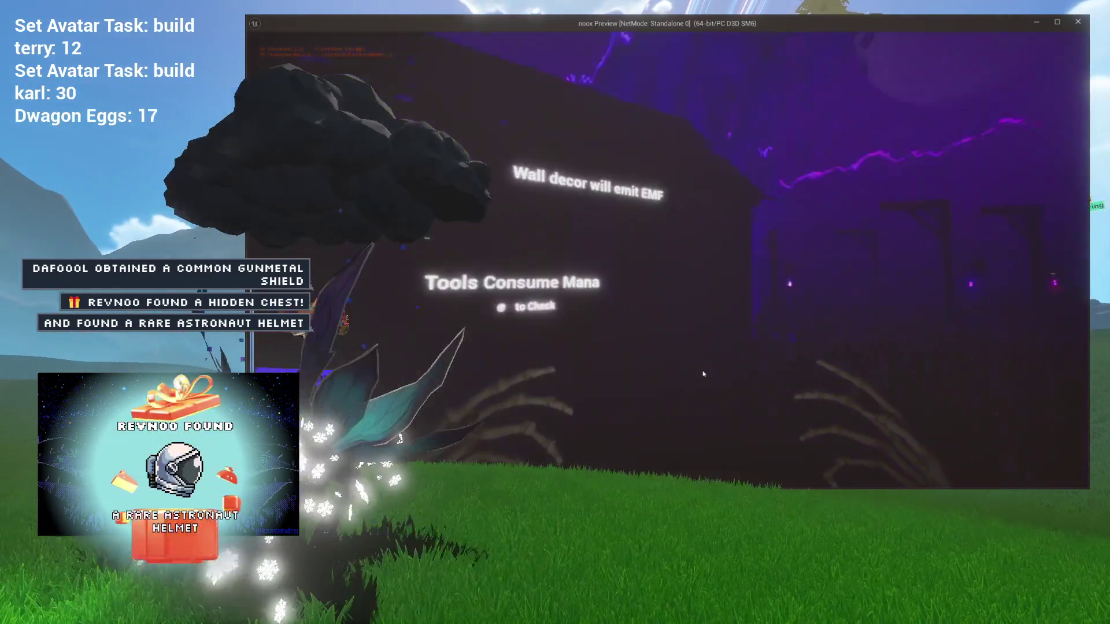
{"action": "key", "text": "s"}
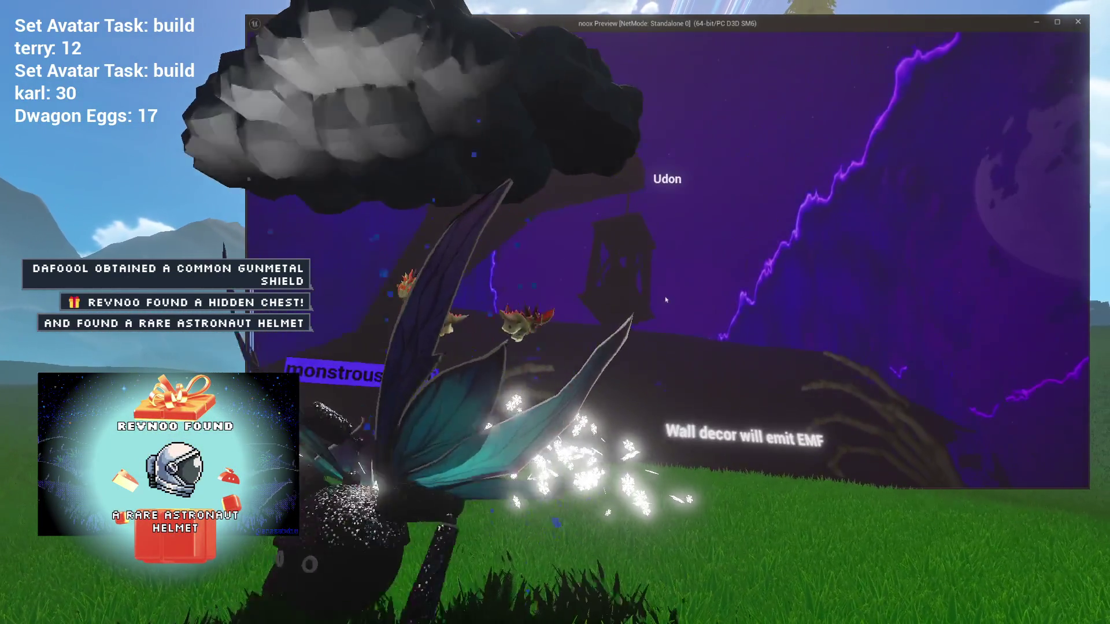
{"action": "key", "text": "w"}
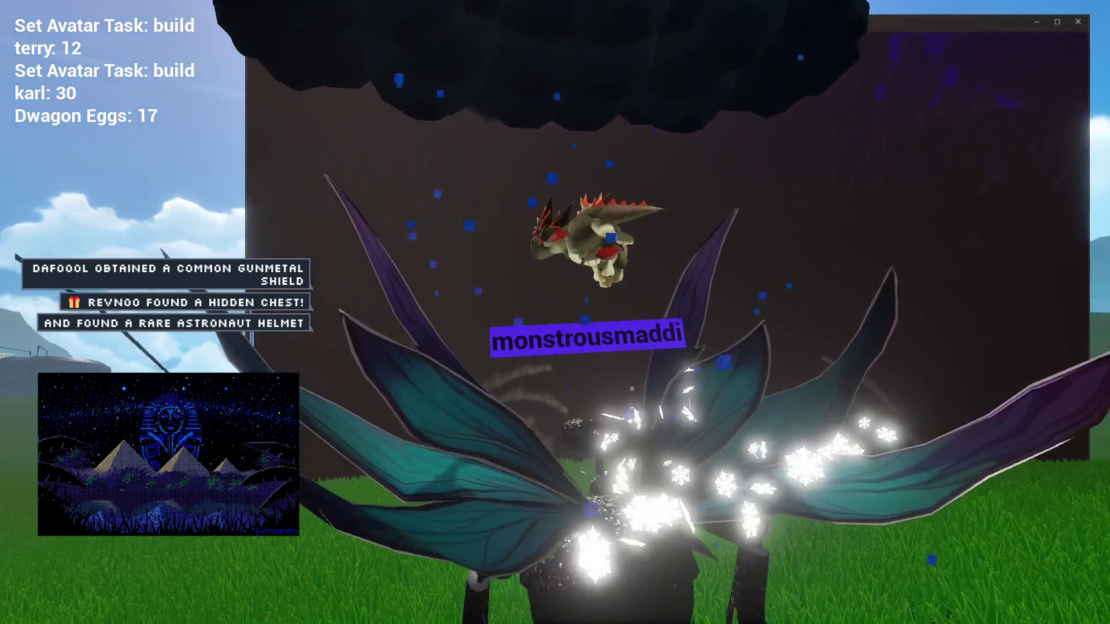
{"action": "key", "text": "d"}
{"action": "key", "text": "d"}
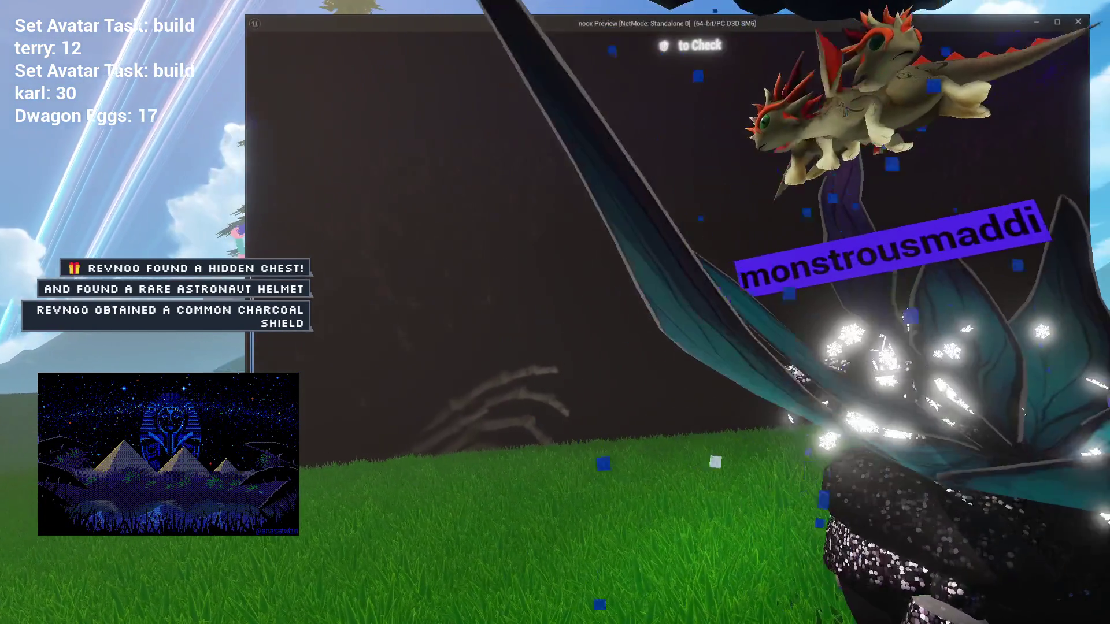
{"action": "key", "text": "d"}
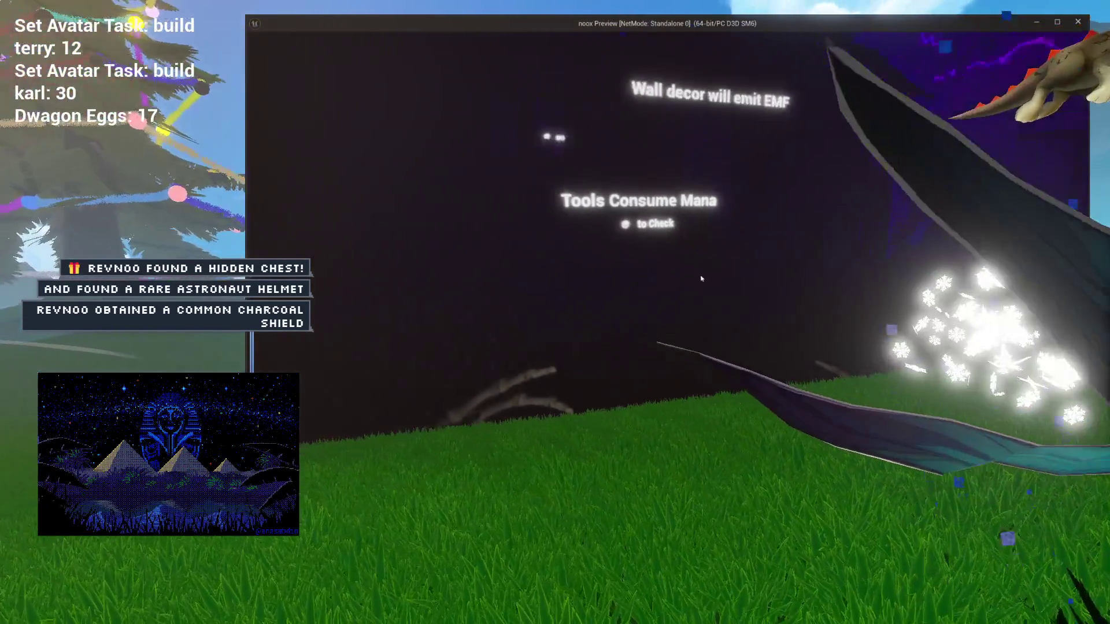
{"action": "key", "text": "a"}
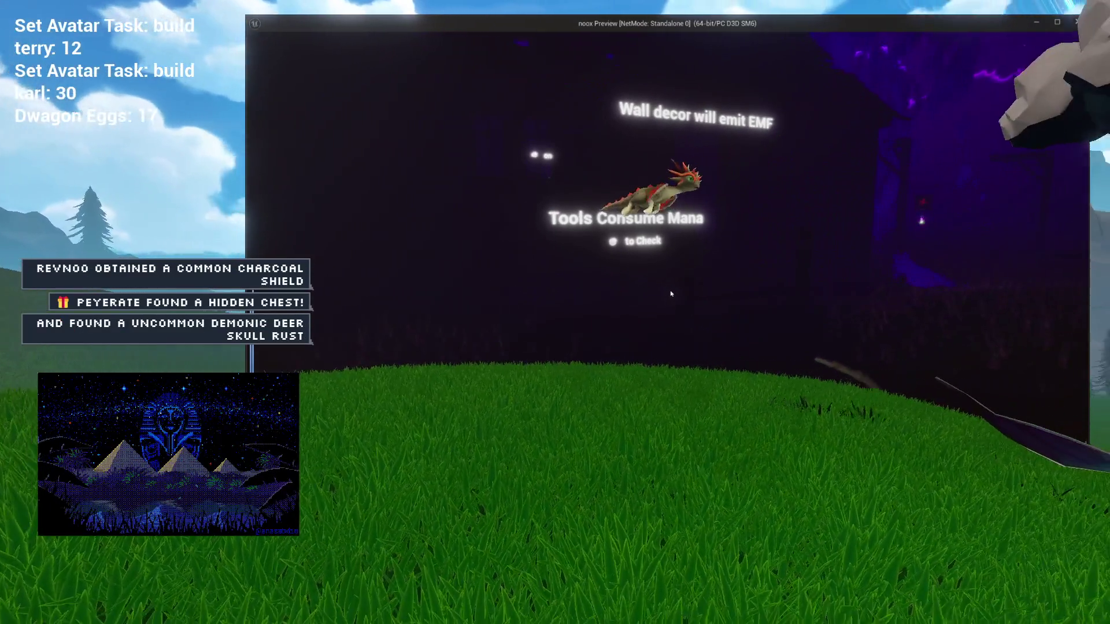
{"action": "key", "text": "d"}
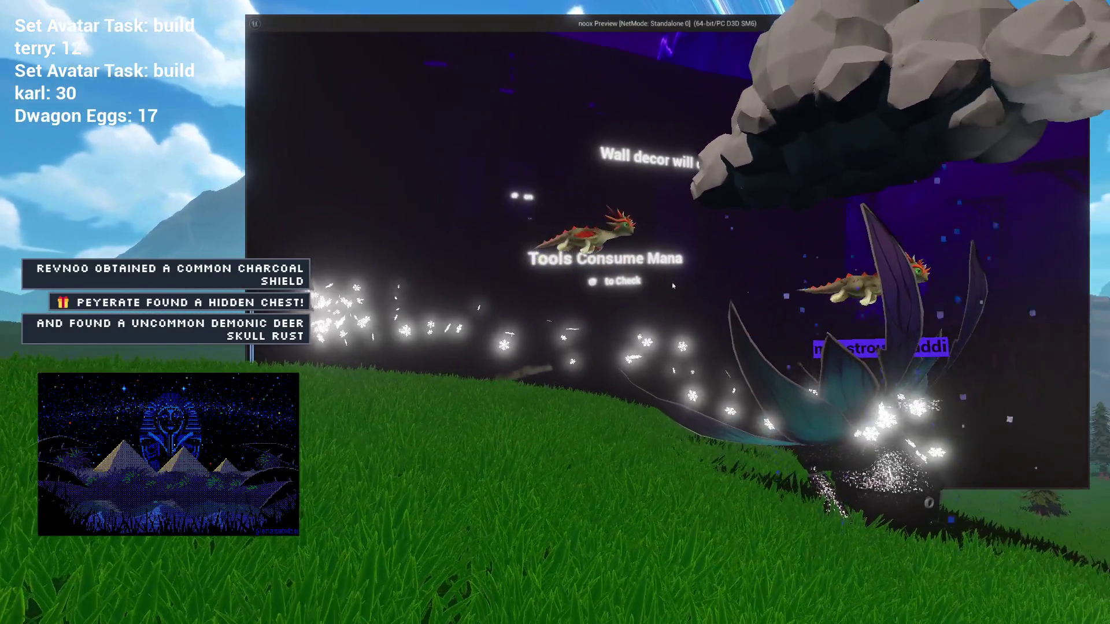
{"action": "key", "text": "Escape"}
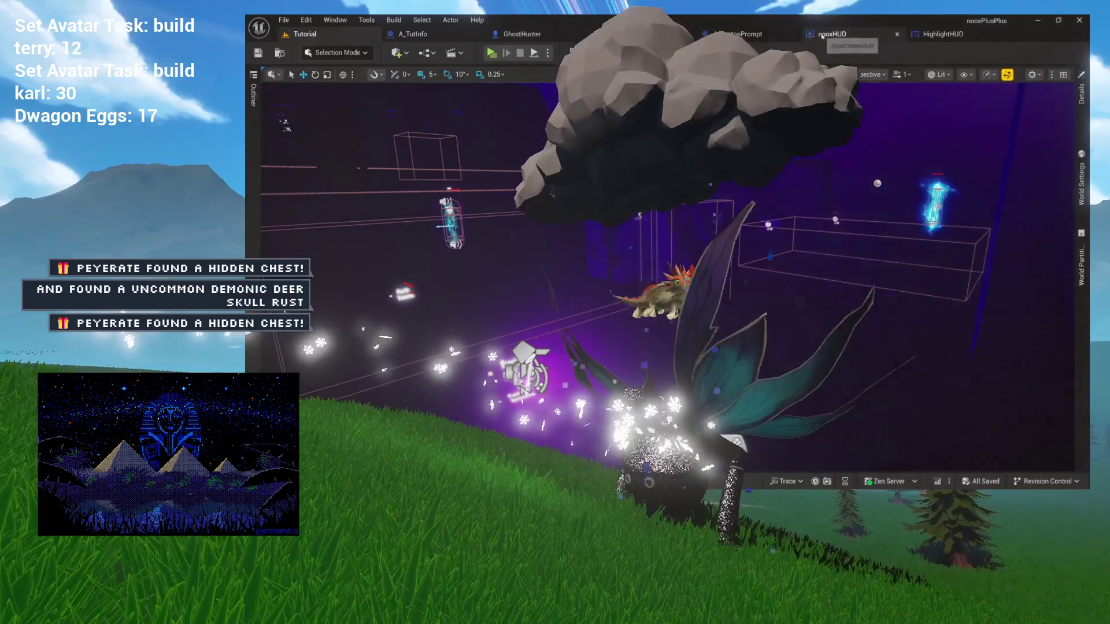
{"action": "left_click", "coordinate": [925, 35]}
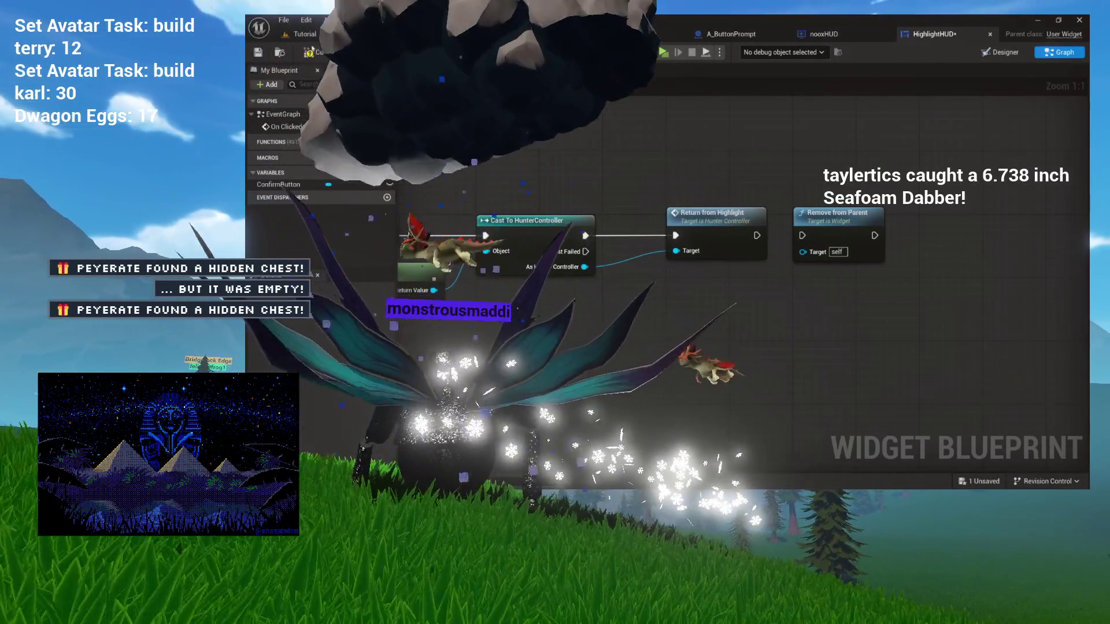
{"action": "left_click", "coordinate": [321, 40]}
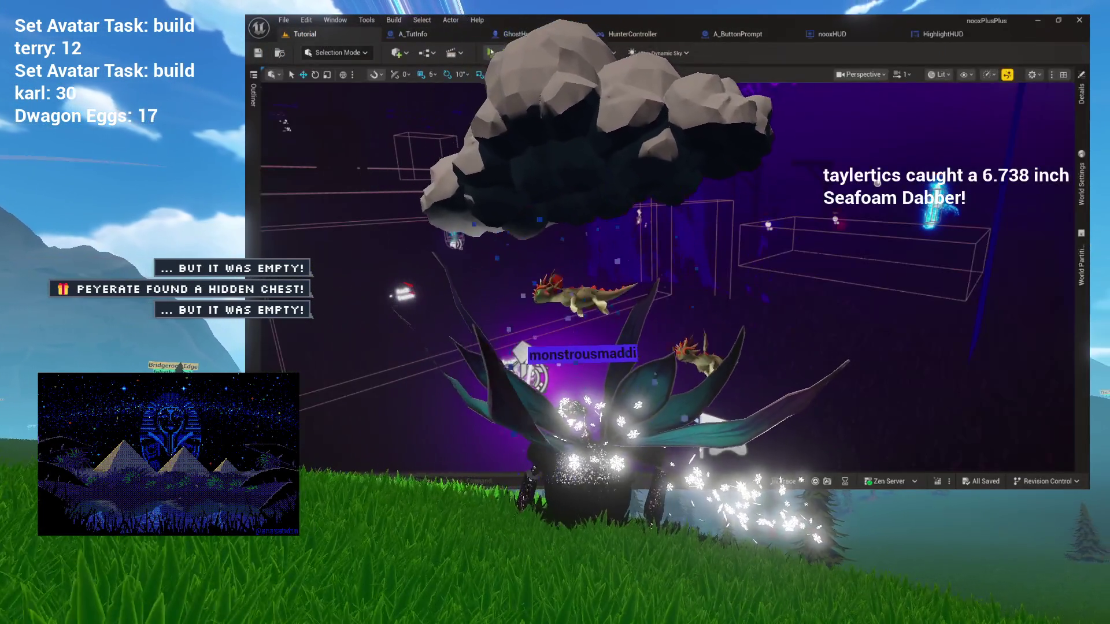
{"action": "left_click", "coordinate": [490, 53]}
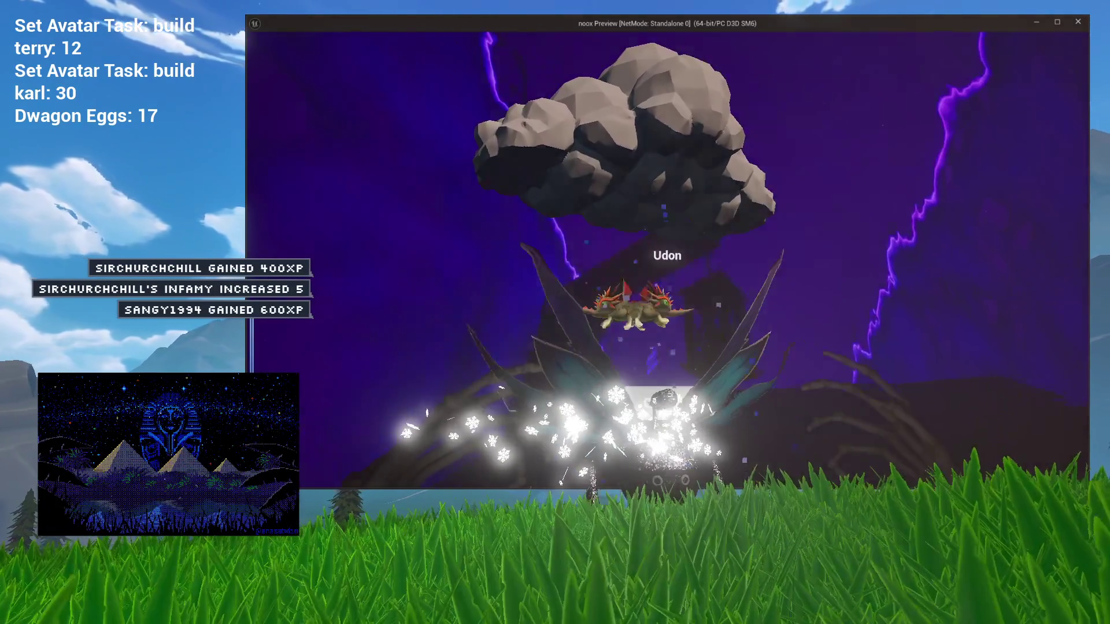
{"action": "key", "text": "Escape"}
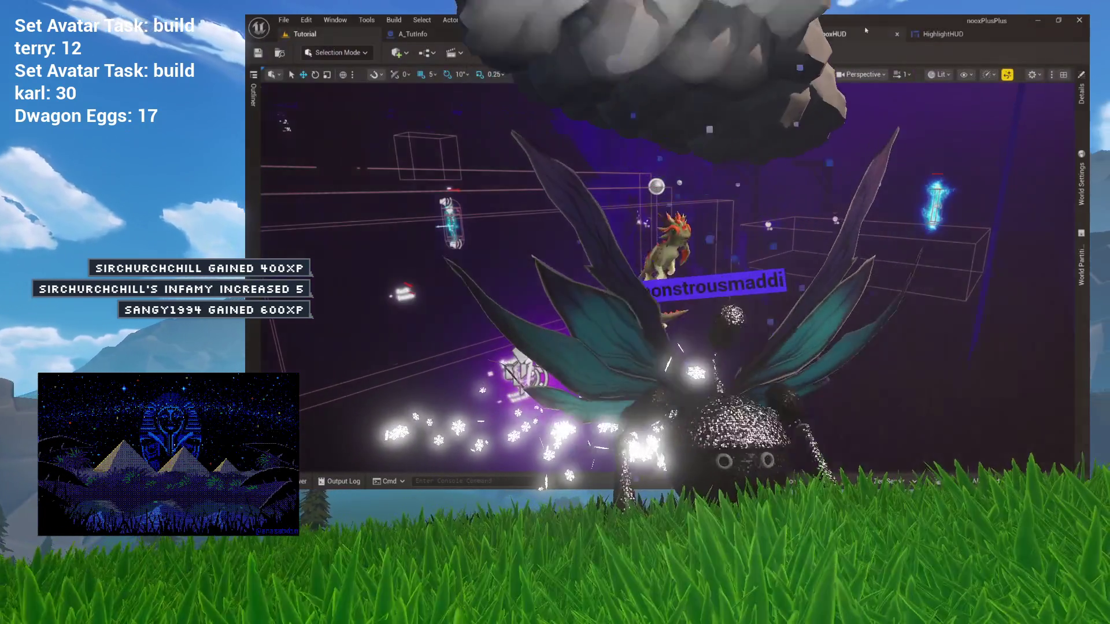
- In HunterController's ReturnFromHighlight, enable Flush Input and untick Show Mouse Cursor
{"action": "left_click", "coordinate": [831, 34]}
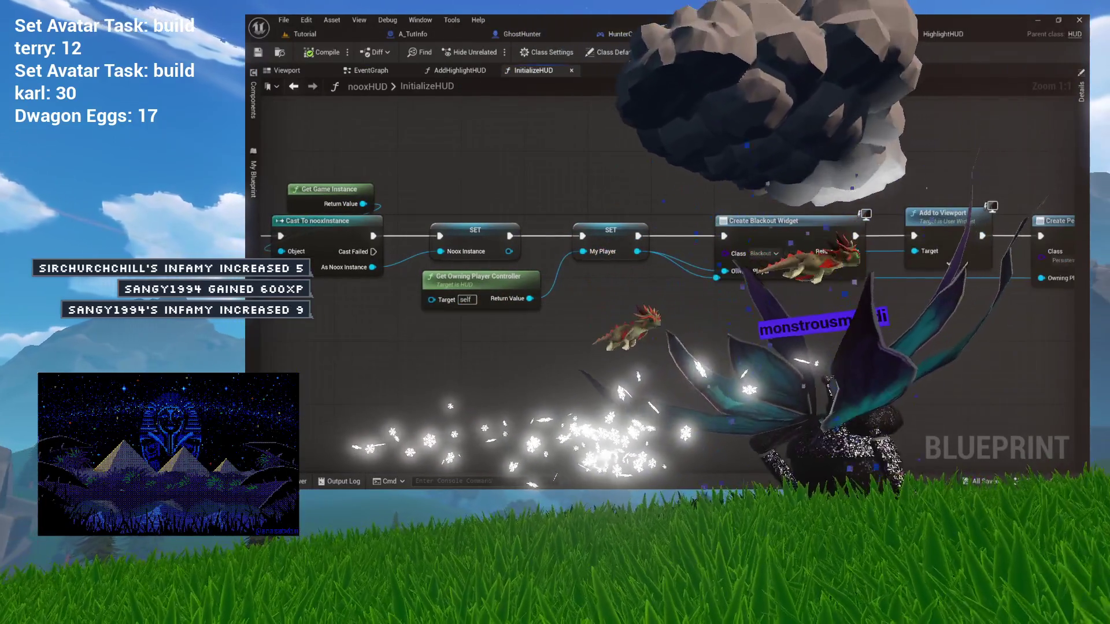
{"action": "left_click", "coordinate": [627, 33]}
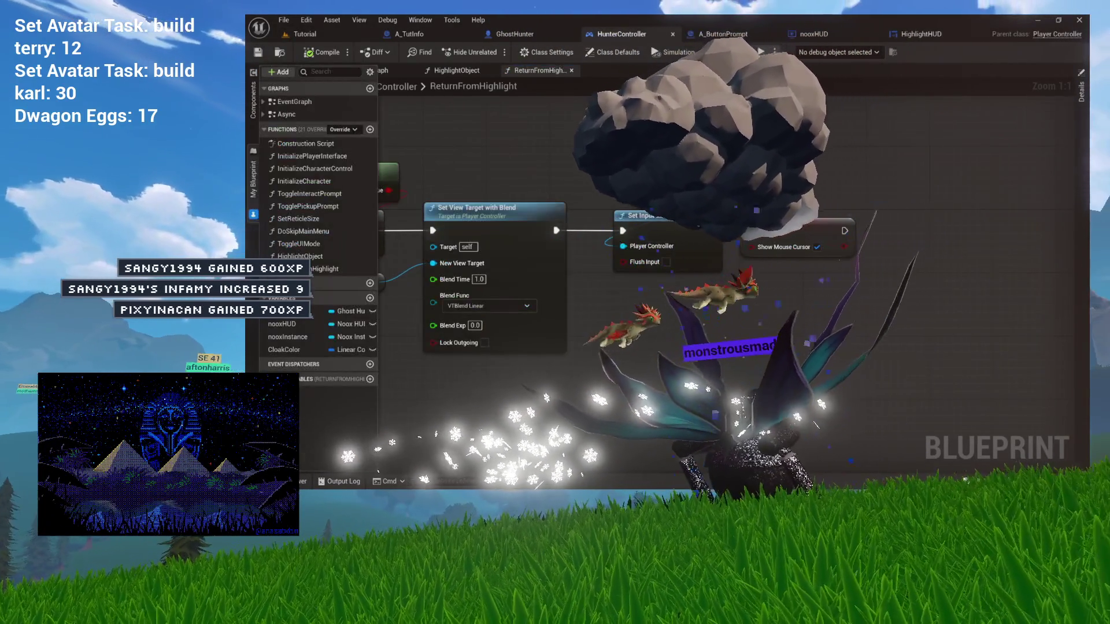
{"action": "left_click", "coordinate": [723, 270]}
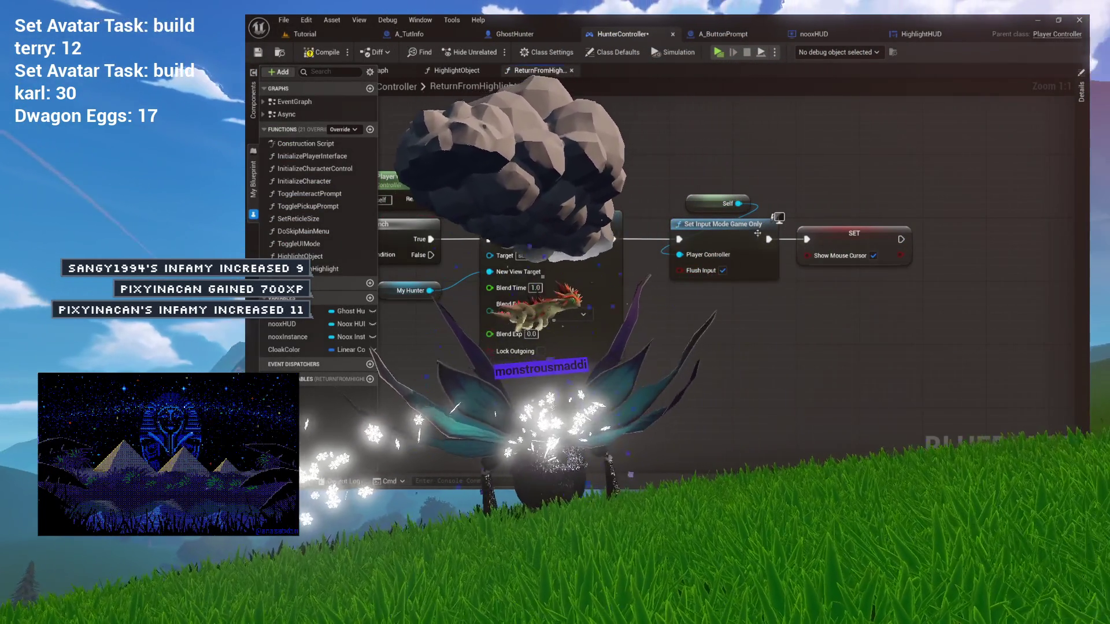
{"action": "left_click", "coordinate": [871, 256]}
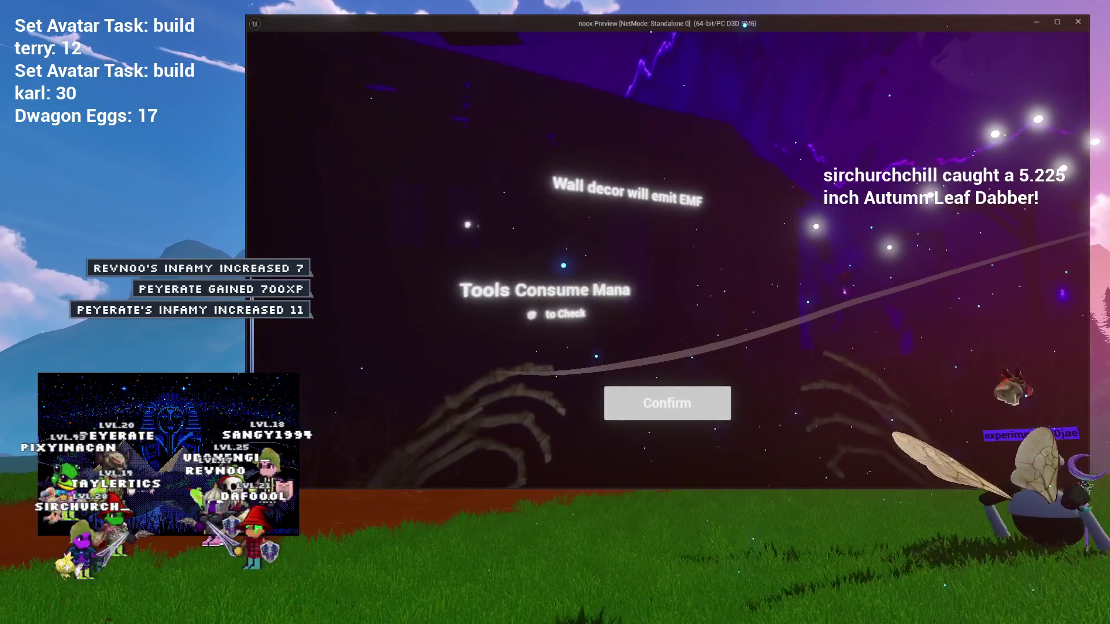
{"action": "key", "text": "Escape"}
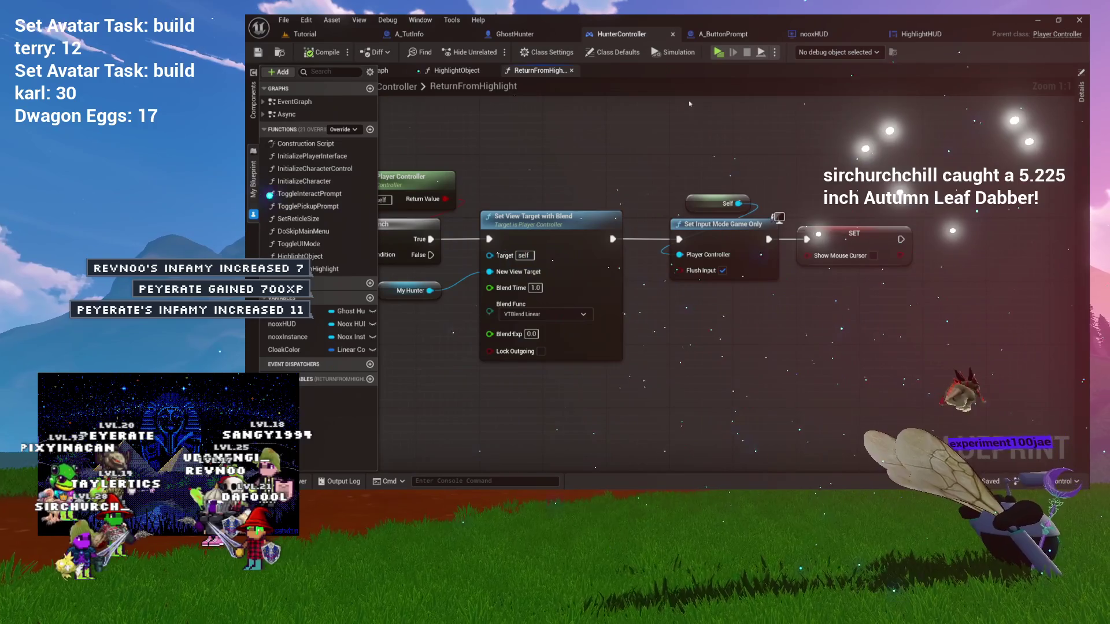
{"action": "left_click", "coordinate": [814, 35]}
{"action": "left_click", "coordinate": [520, 34]}
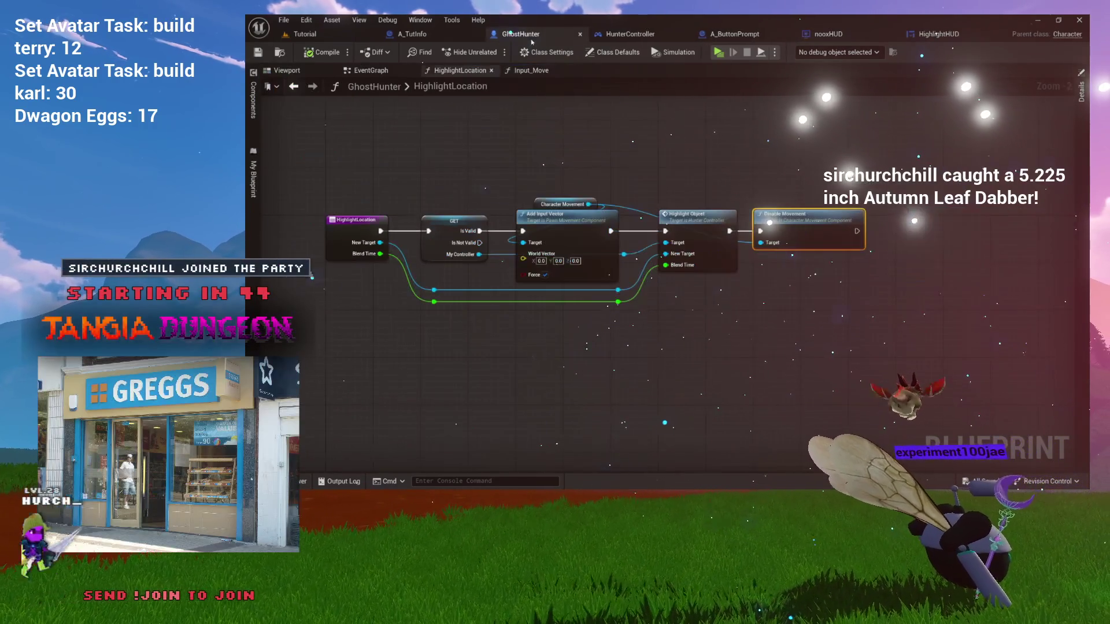
{"action": "left_click", "coordinate": [527, 70]}
{"action": "left_click", "coordinate": [935, 34]}
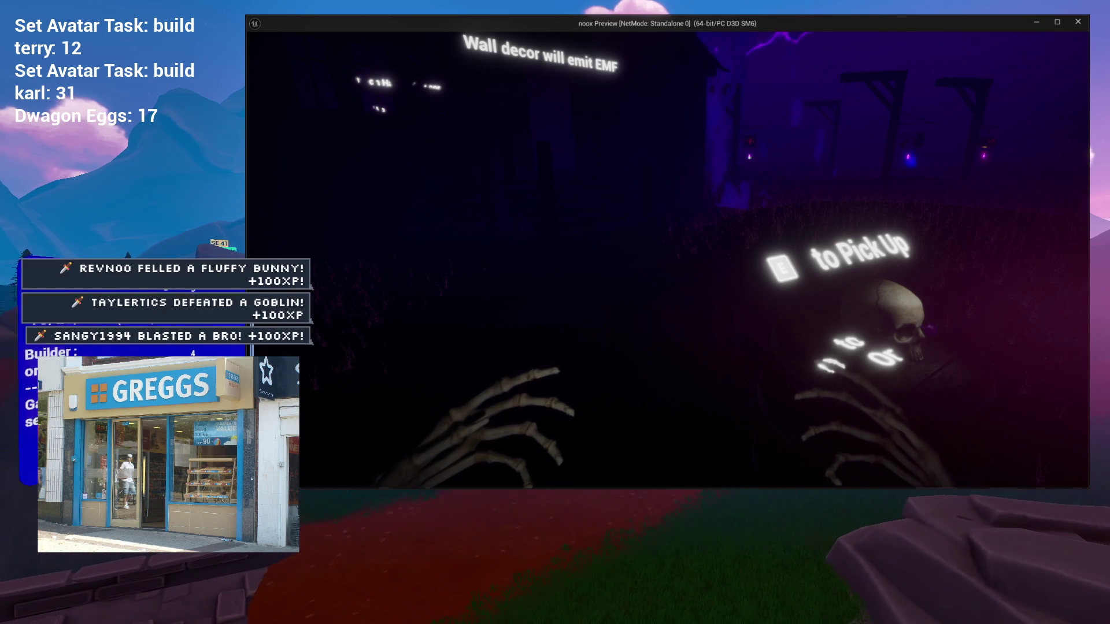
- Strafe the character, confirm the in-game popup and stop the preview with Esc
{"action": "key", "text": "d"}
{"action": "key", "text": "a"}
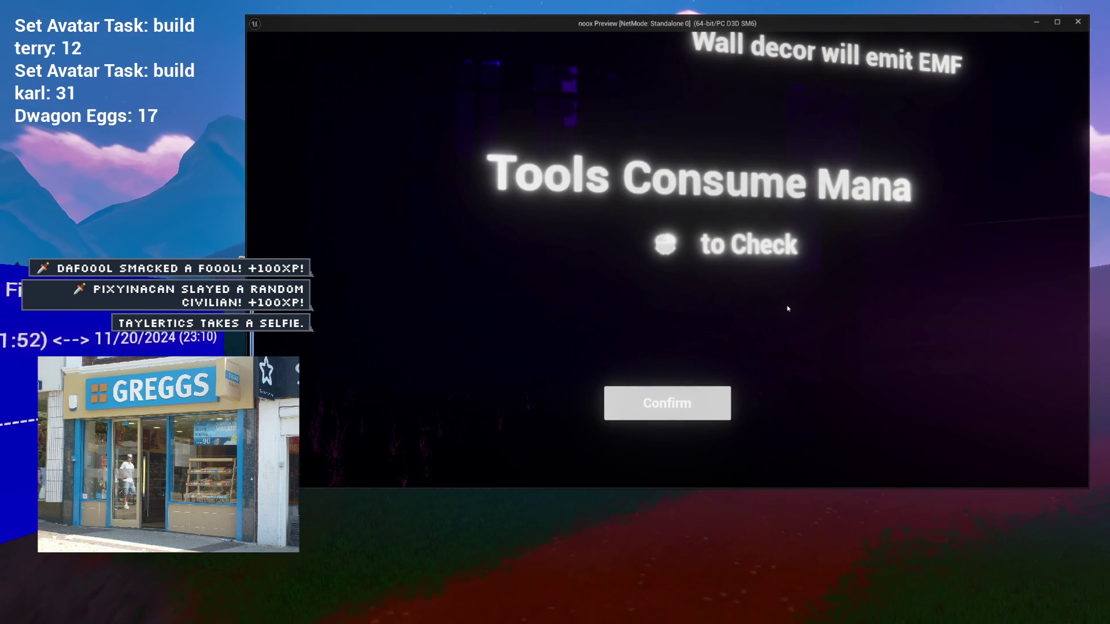
{"action": "left_click", "coordinate": [696, 401]}
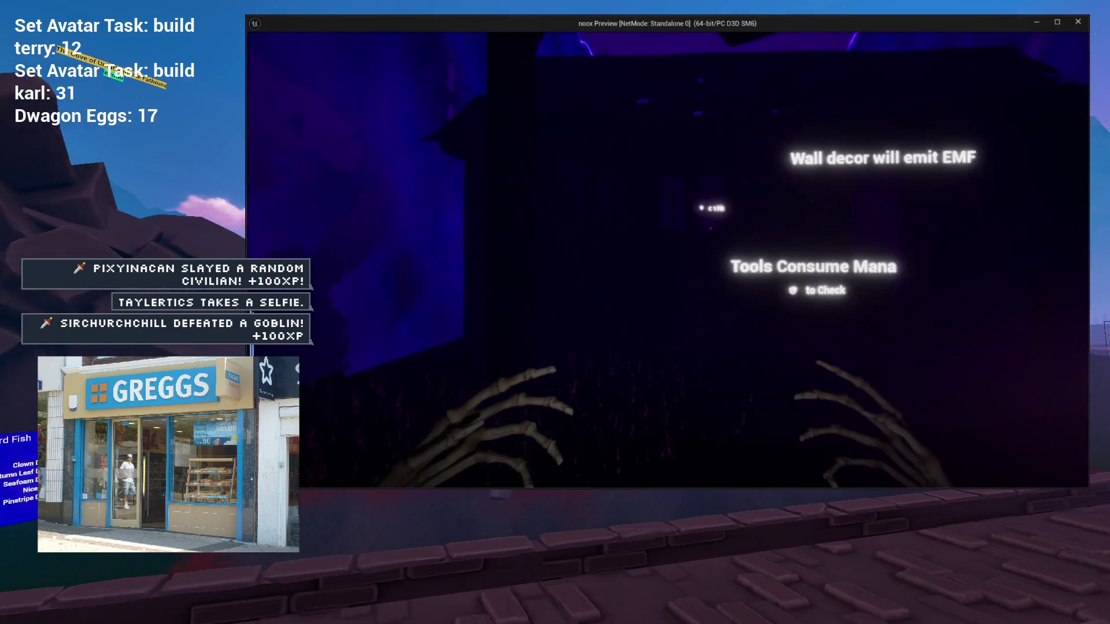
{"action": "key", "text": "Escape"}
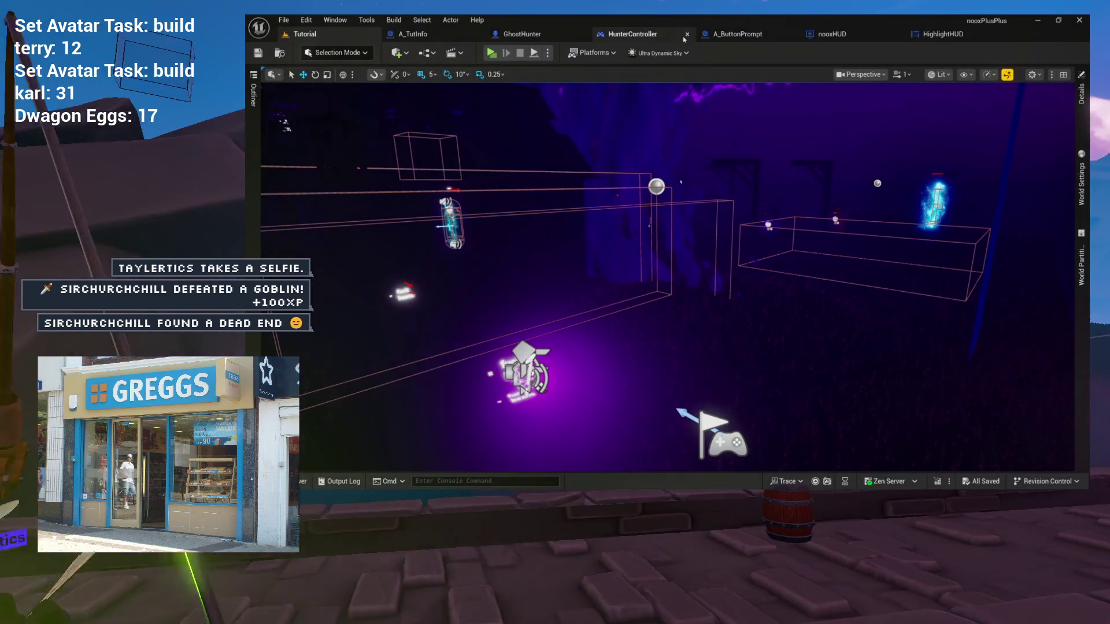
- Check HunterController's HighlightObject graph, framing its entry and Branch nodes
{"action": "left_click", "coordinate": [532, 35]}
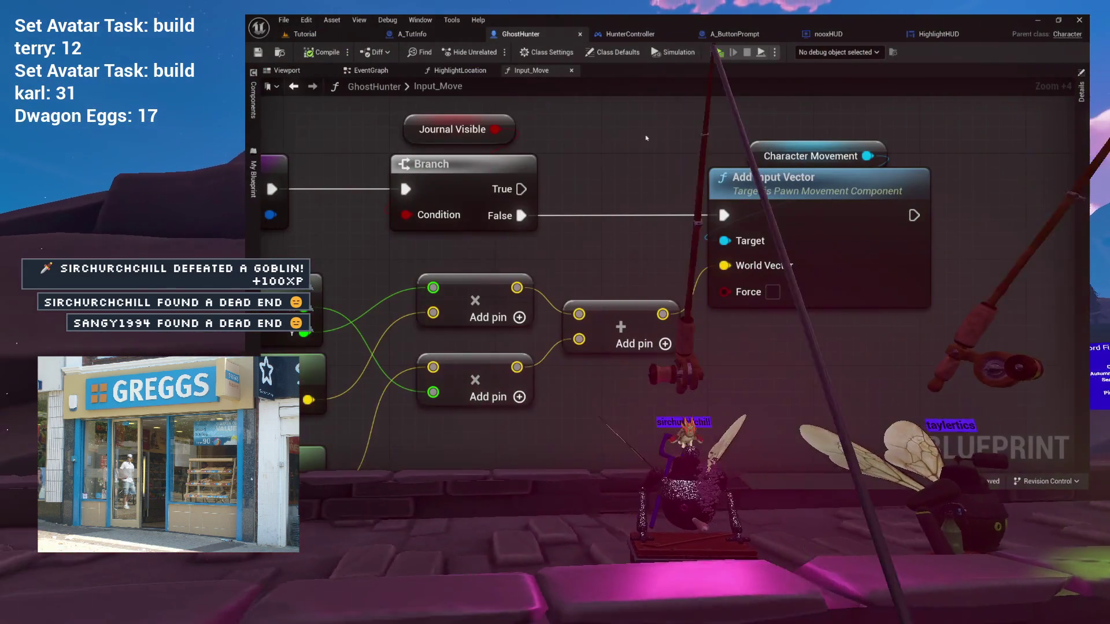
{"action": "left_click", "coordinate": [638, 36]}
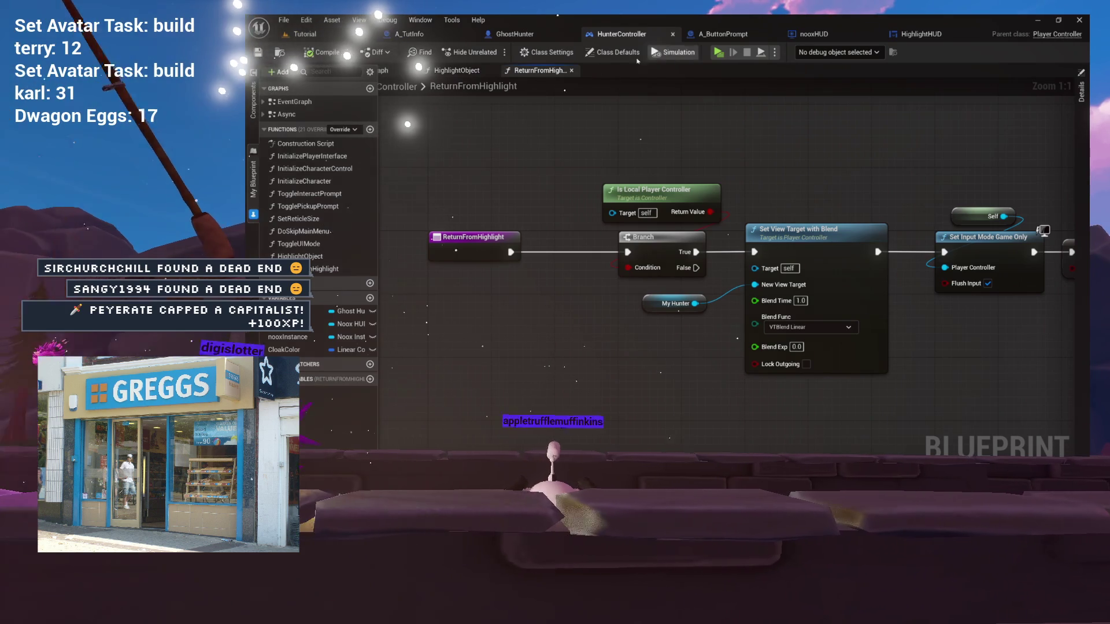
{"action": "left_click", "coordinate": [457, 70]}
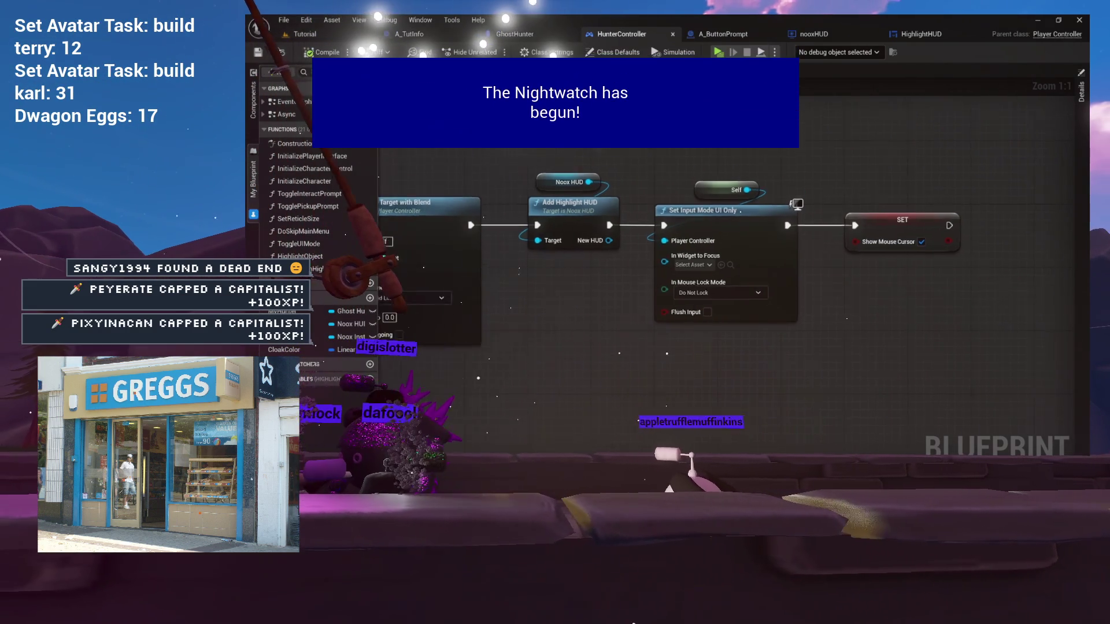
{"action": "left_click_drag", "start_coordinate": [635, 376], "coordinate": [915, 379]}
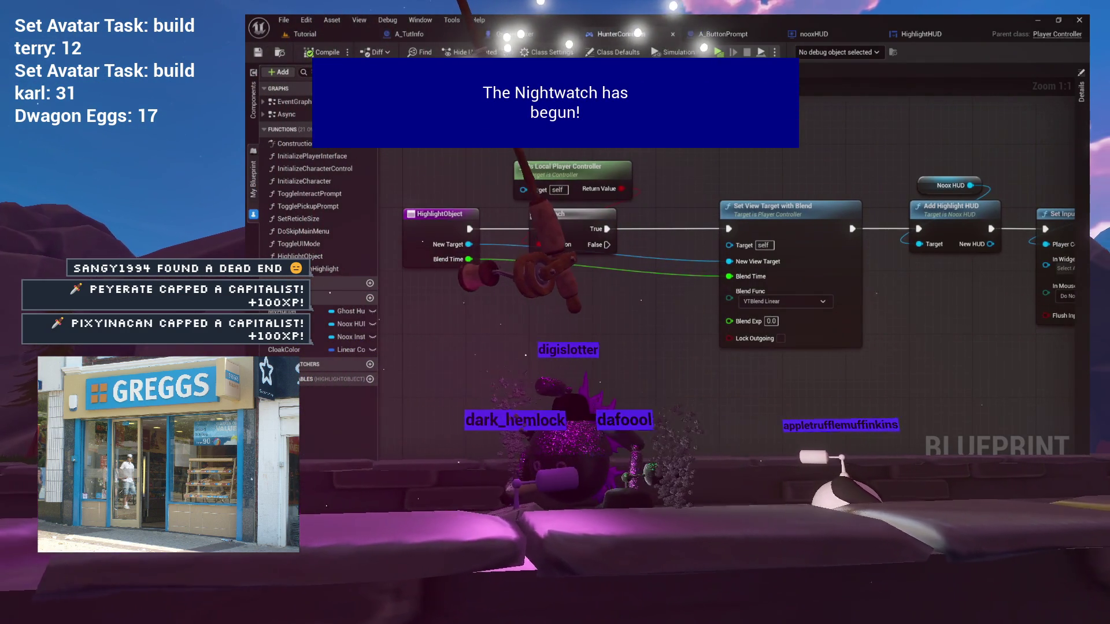
- In GhostHunter, show the HighlightLocation graph centred on Highlight Object and Disable Movement, plus the functions list
{"action": "left_click", "coordinate": [509, 34]}
{"action": "left_click_drag", "start_coordinate": [636, 376], "coordinate": [818, 383]}
{"action": "left_click", "coordinate": [459, 70]}
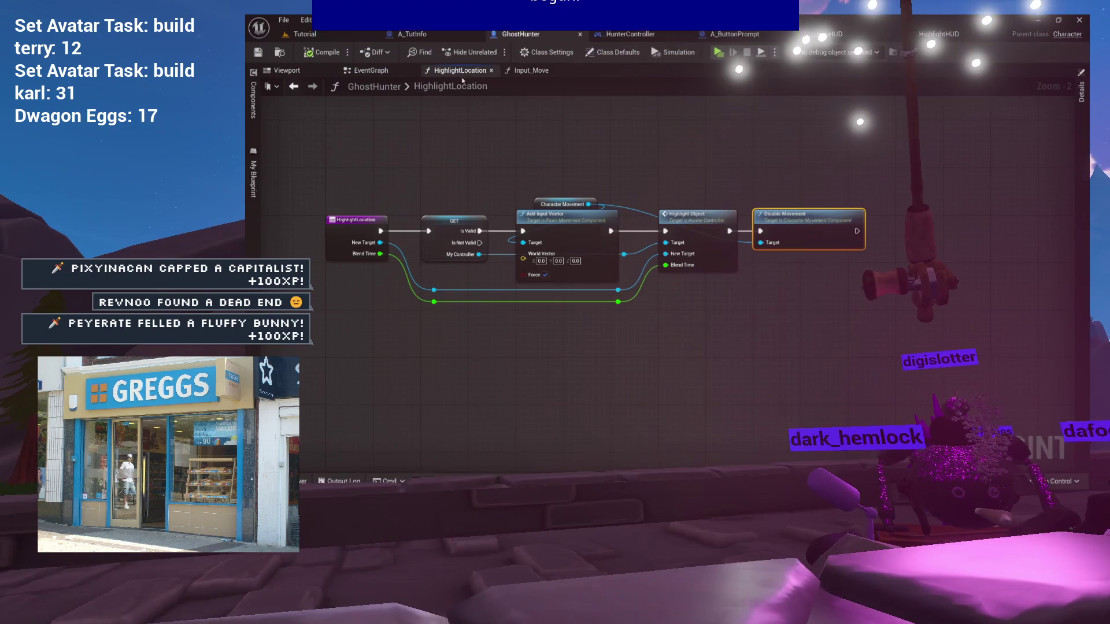
{"action": "scroll", "coordinate": [529, 181], "scroll_direction": "up", "scroll_amount": 2}
{"action": "scroll", "coordinate": [744, 206], "scroll_direction": "up", "scroll_amount": 5}
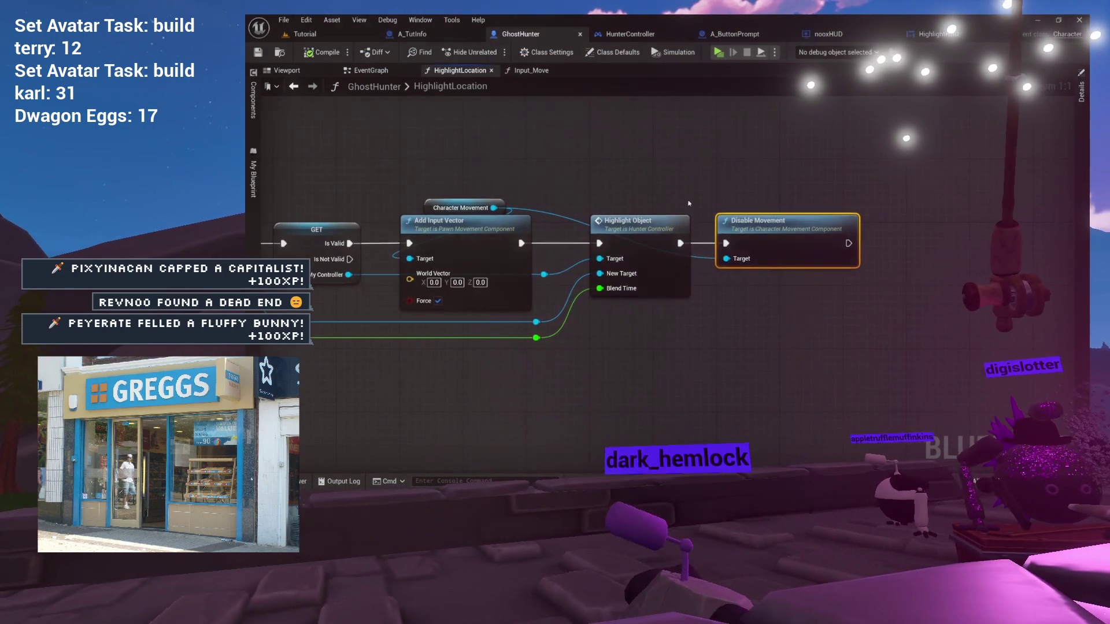
{"action": "left_click_drag", "start_coordinate": [744, 207], "coordinate": [599, 197]}
{"action": "scroll", "coordinate": [717, 260], "scroll_direction": "down", "scroll_amount": 4}
{"action": "left_click_drag", "start_coordinate": [532, 163], "coordinate": [707, 176]}
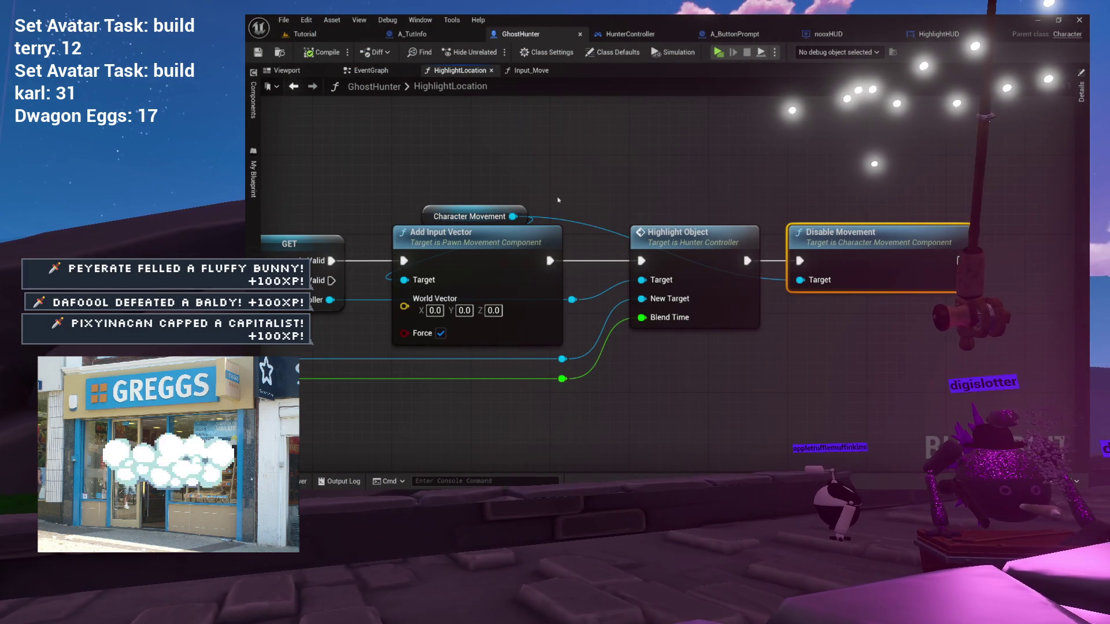
{"action": "double_click", "coordinate": [474, 88]}
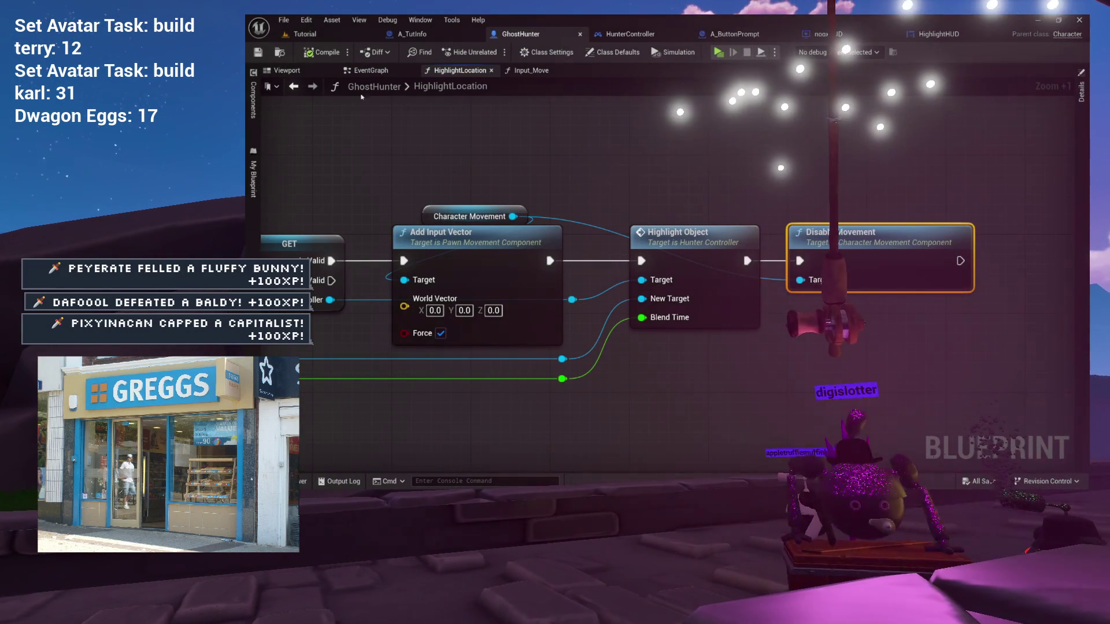
{"action": "left_click", "coordinate": [253, 179]}
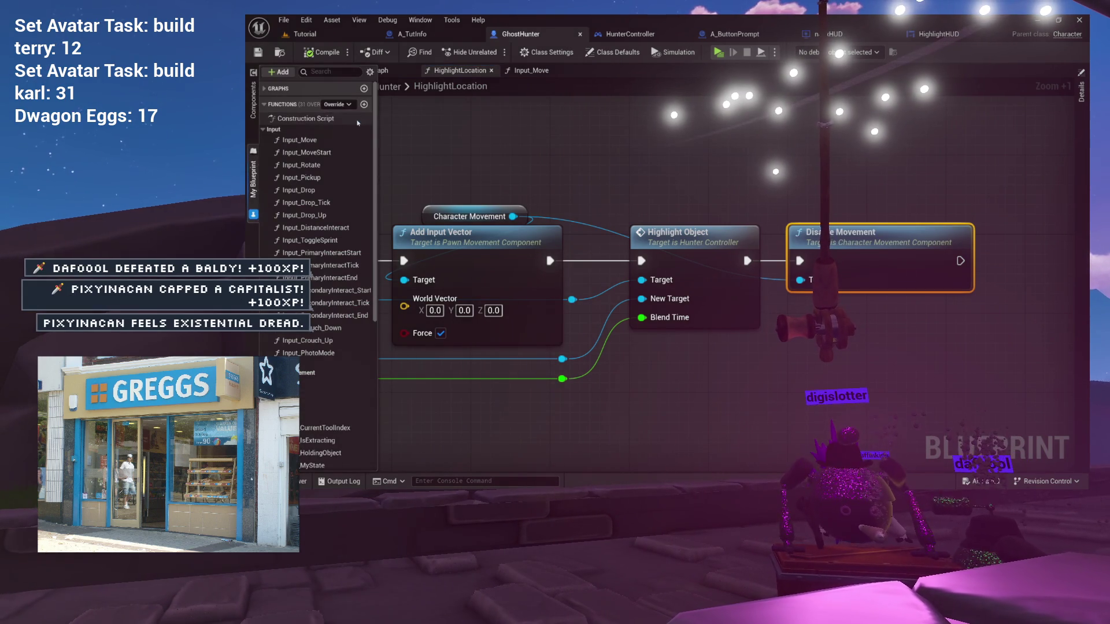
- Create a new GhostHunter function named ReturnFromHighlight and move it into another category
{"action": "left_click", "coordinate": [363, 105]}
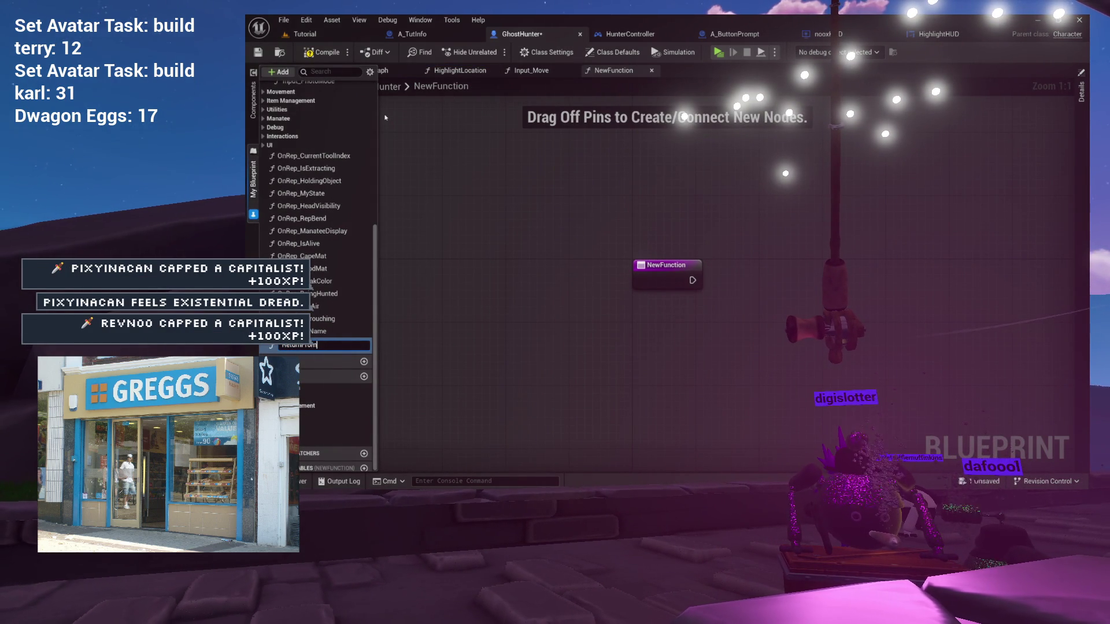
{"action": "type", "text": "Highlight"}
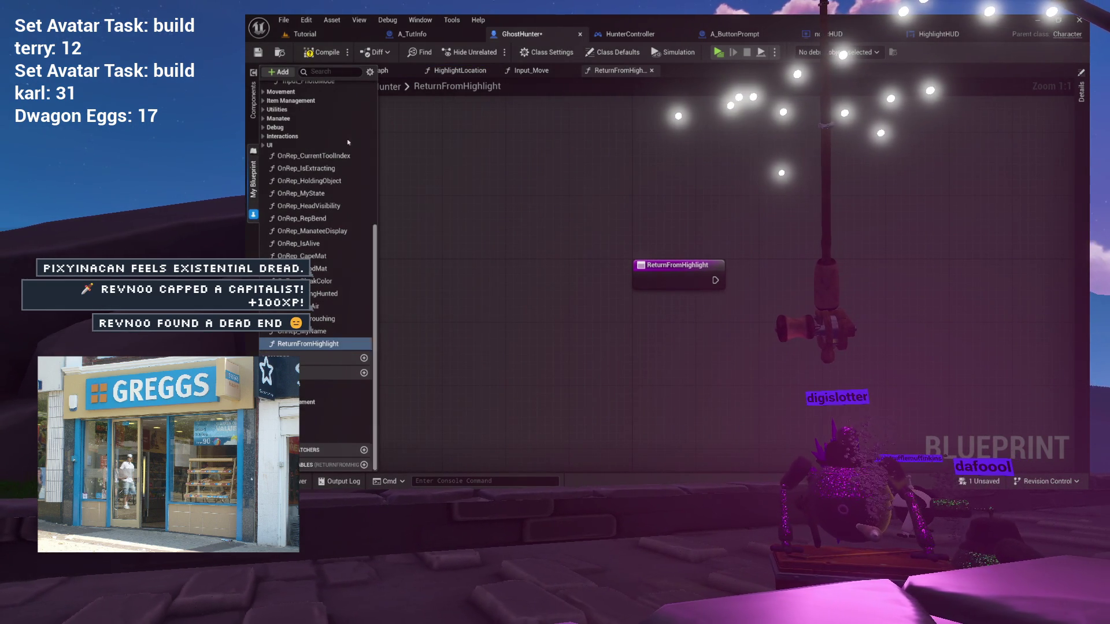
{"action": "mouse_move", "coordinate": [294, 322]}
{"action": "left_mouse_down"}
{"action": "mouse_move", "coordinate": [292, 105]}
{"action": "mouse_move", "coordinate": [279, 130]}
{"action": "left_mouse_up"}
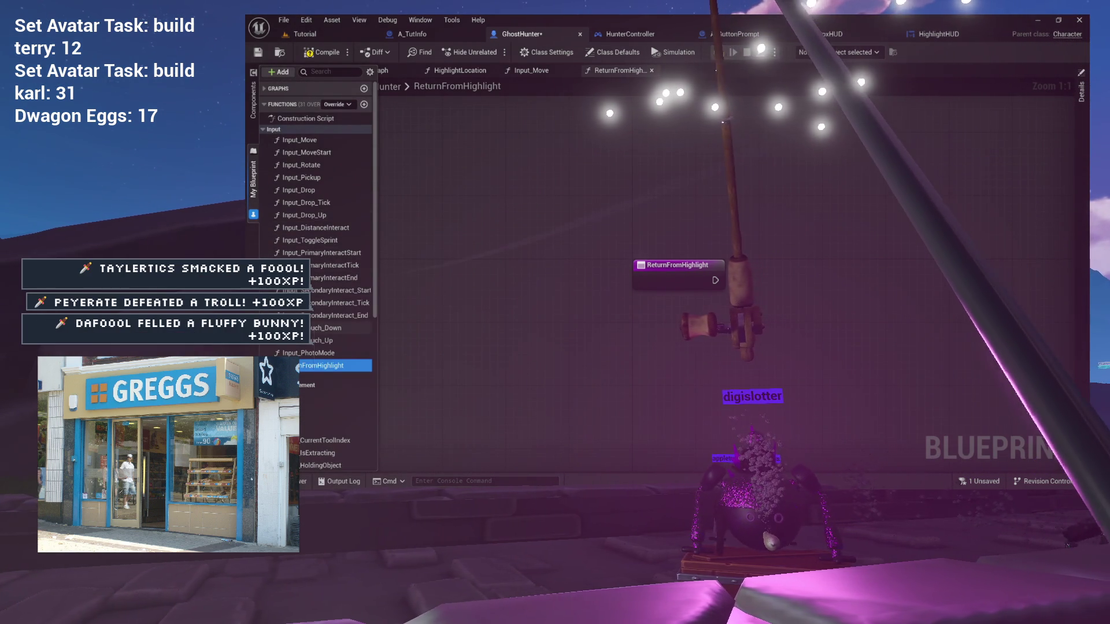
{"action": "mouse_move", "coordinate": [412, 336]}
{"action": "left_mouse_down"}
{"action": "mouse_move", "coordinate": [457, 321]}
{"action": "mouse_move", "coordinate": [477, 254]}
{"action": "left_mouse_up"}
- Collapse the Utilities and Input function groups and select the ReturnFromHighlight entry node
{"action": "scroll", "coordinate": [317, 219], "scroll_direction": "down", "scroll_amount": 3}
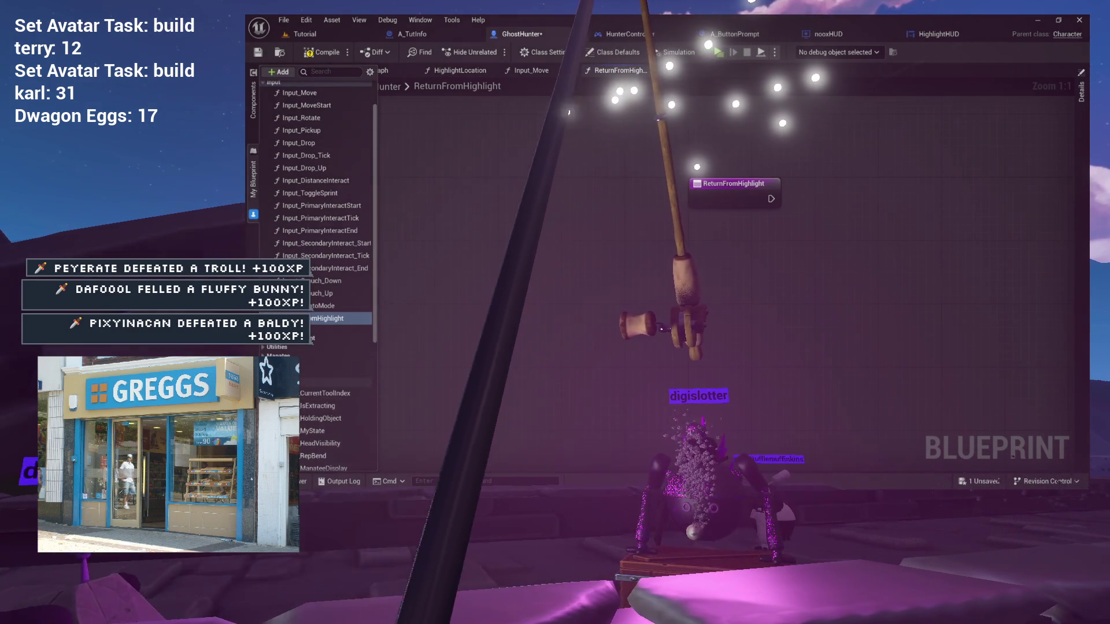
{"action": "scroll", "coordinate": [281, 352], "scroll_direction": "down", "scroll_amount": 10}
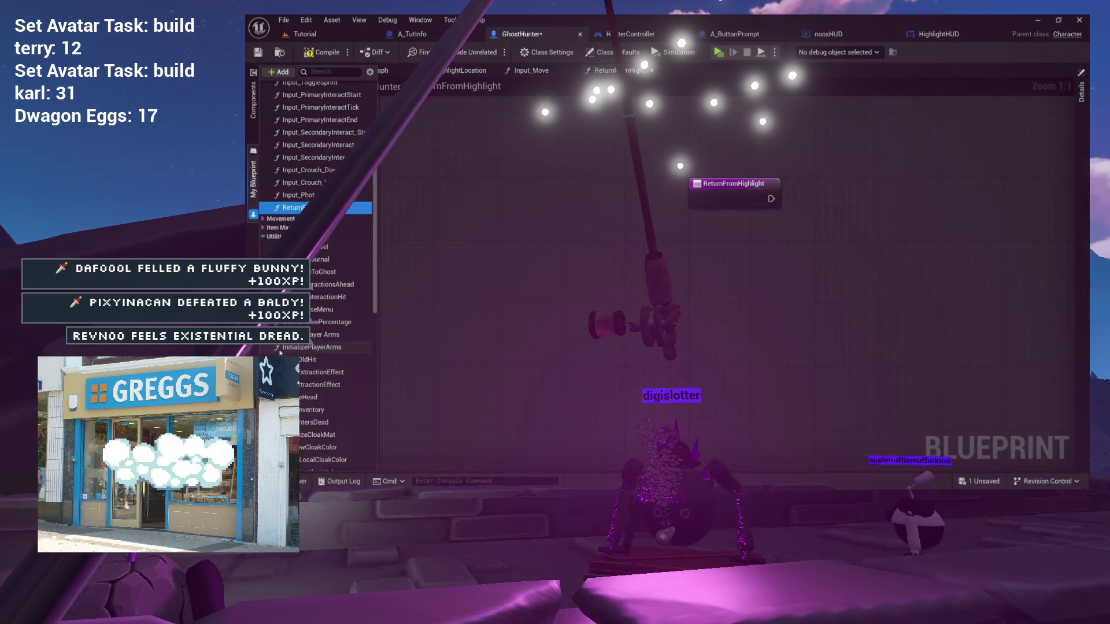
{"action": "scroll", "coordinate": [292, 289], "scroll_direction": "up", "scroll_amount": 5}
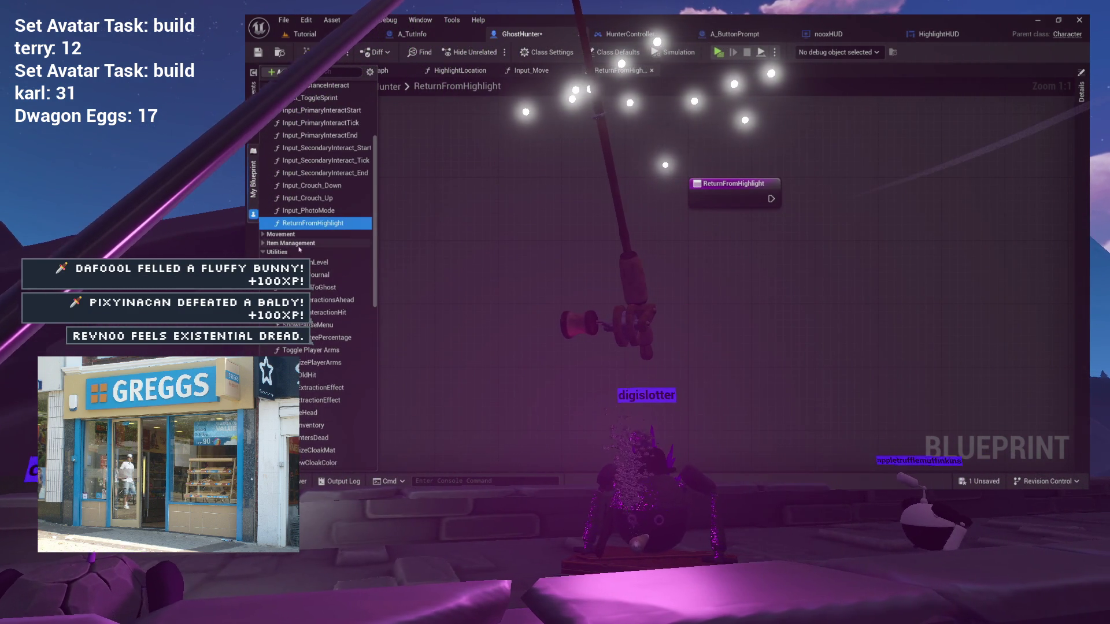
{"action": "scroll", "coordinate": [295, 230], "scroll_direction": "down", "scroll_amount": 4}
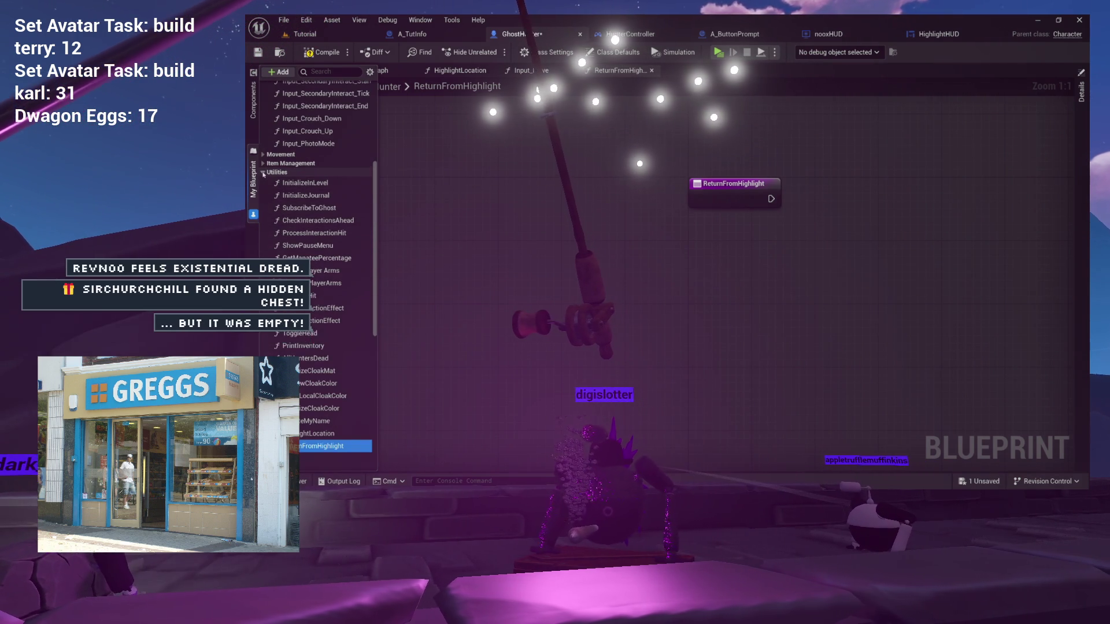
{"action": "left_click", "coordinate": [263, 173]}
{"action": "scroll", "coordinate": [264, 162], "scroll_direction": "up", "scroll_amount": 12}
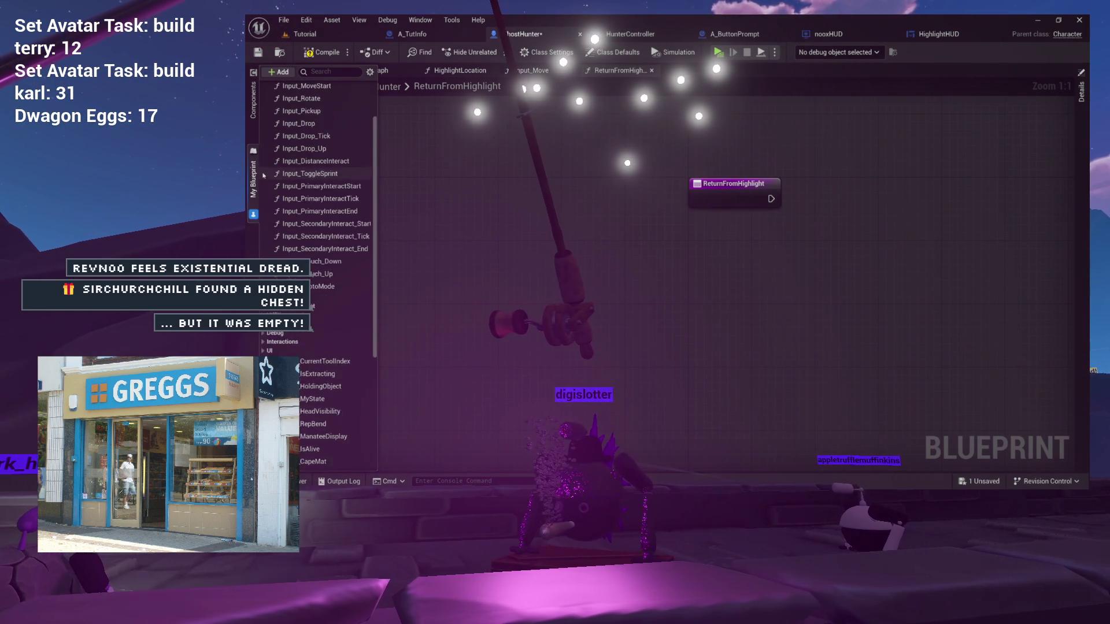
{"action": "left_click", "coordinate": [263, 130]}
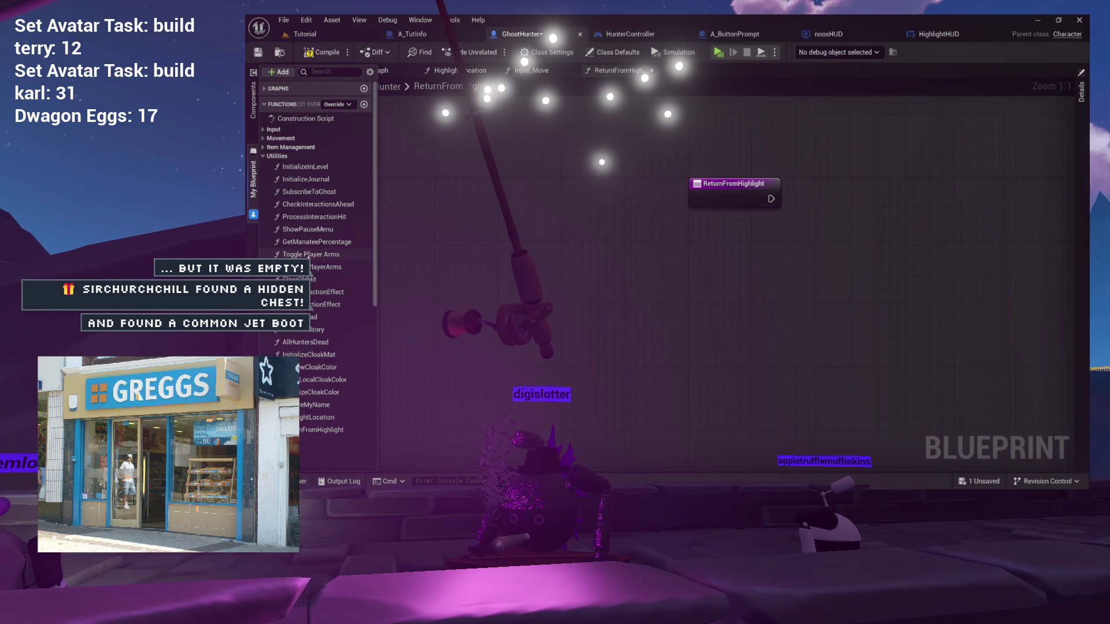
{"action": "scroll", "coordinate": [306, 258], "scroll_direction": "down", "scroll_amount": 3}
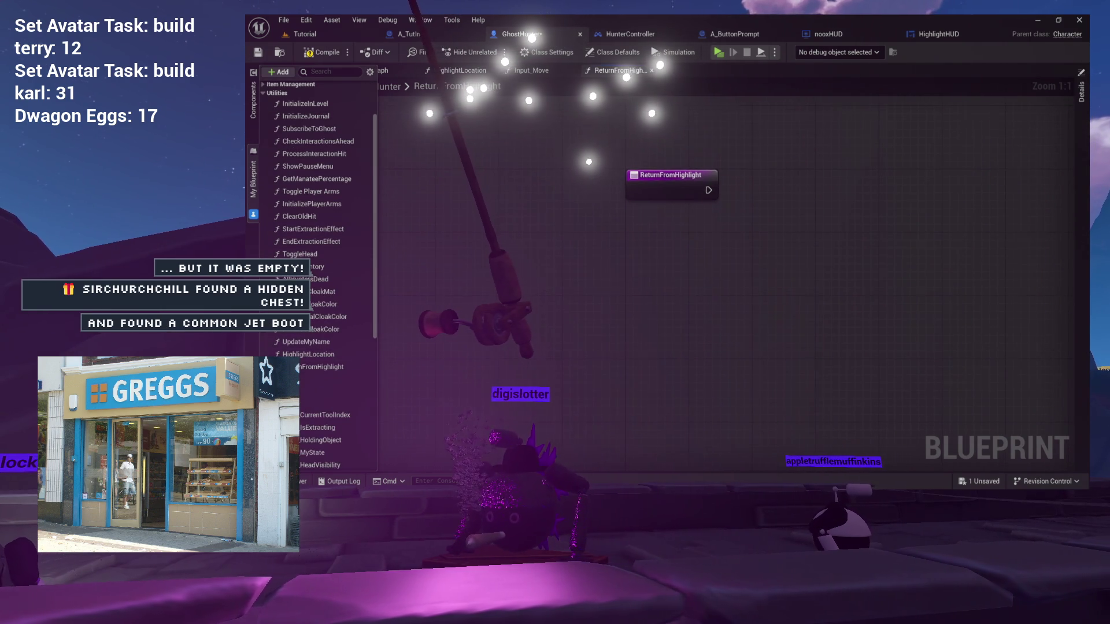
{"action": "left_click_drag", "start_coordinate": [493, 195], "coordinate": [770, 328]}
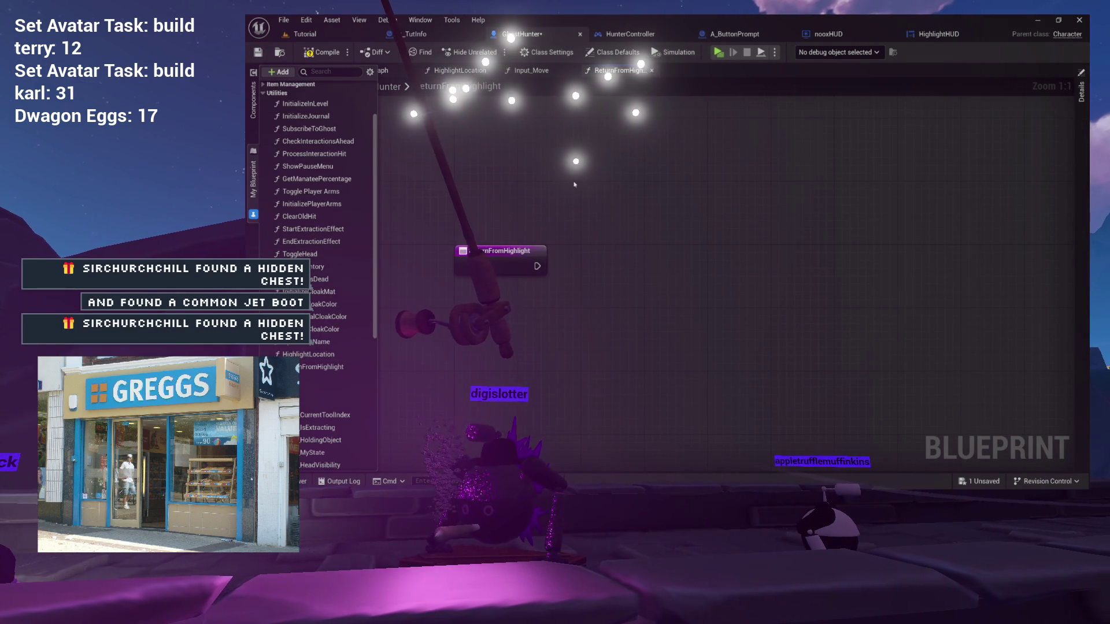
- Paste a Character Movement getter into ReturnFromHighlight and wire the entry into its Activate node
{"action": "left_click", "coordinate": [460, 70]}
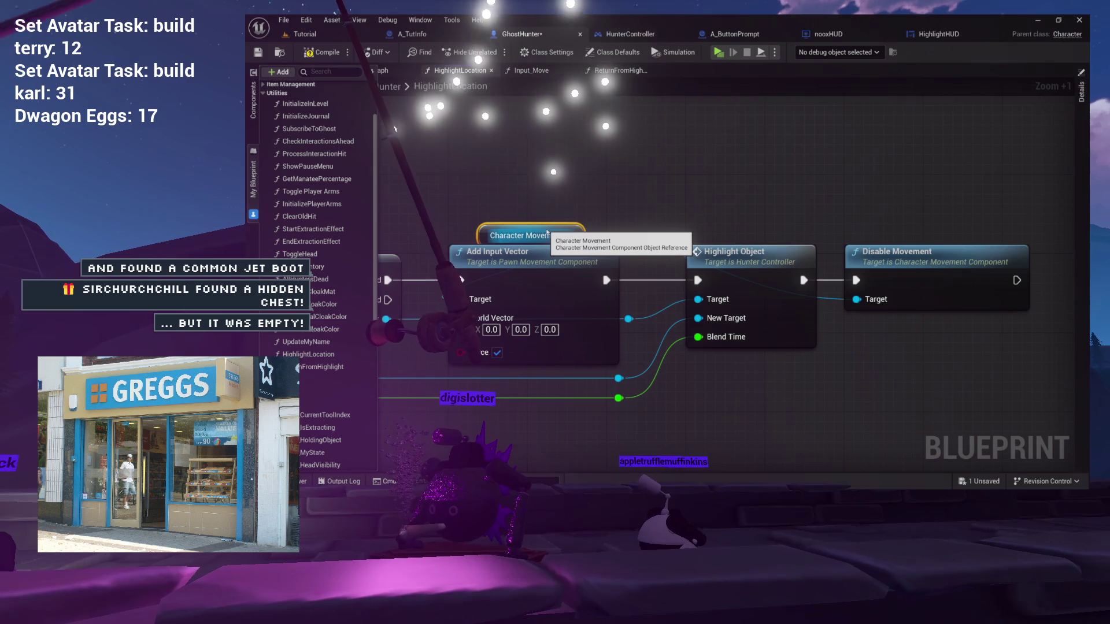
{"action": "left_click", "coordinate": [607, 70]}
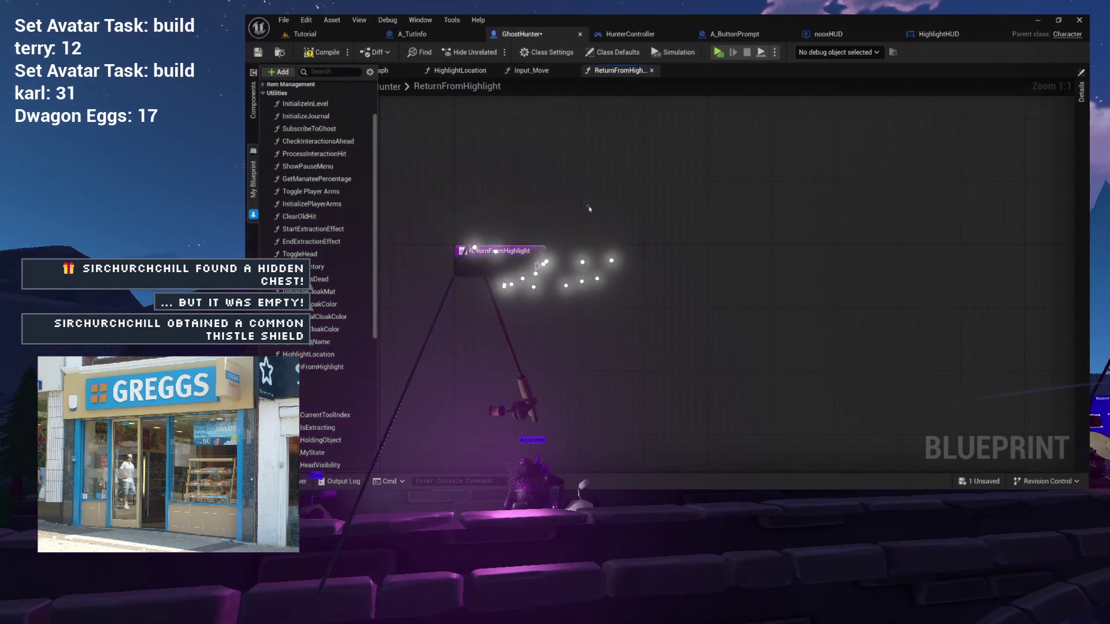
{"action": "key", "text": "ctrl+v"}
{"action": "left_click_drag", "start_coordinate": [684, 206], "coordinate": [650, 255]}
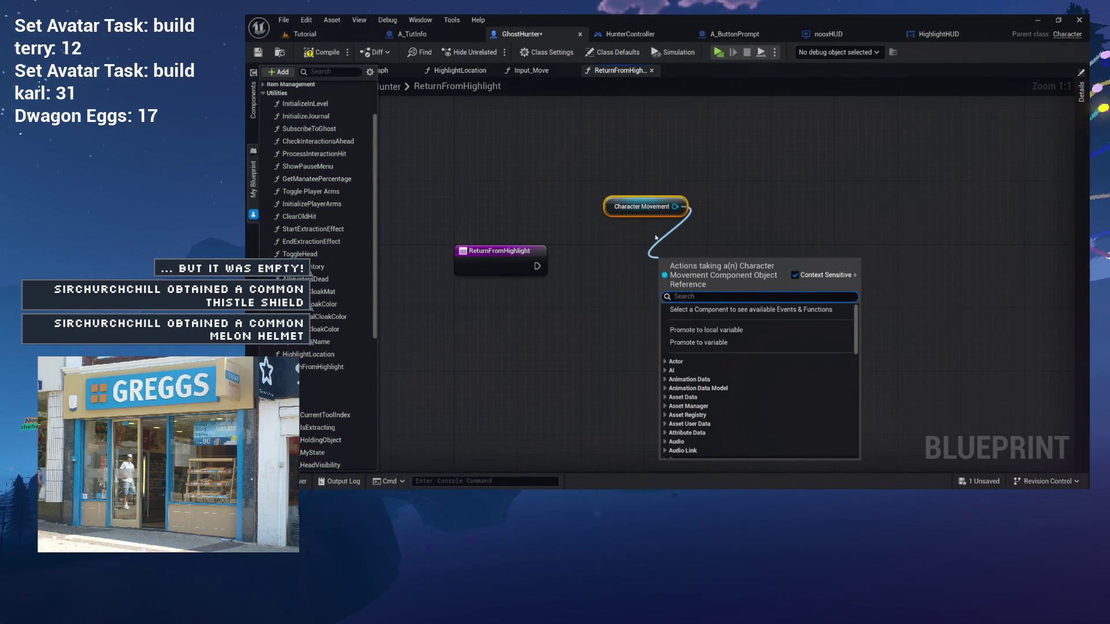
{"action": "key", "text": "BackSpace"}
{"action": "type", "text": "able"}
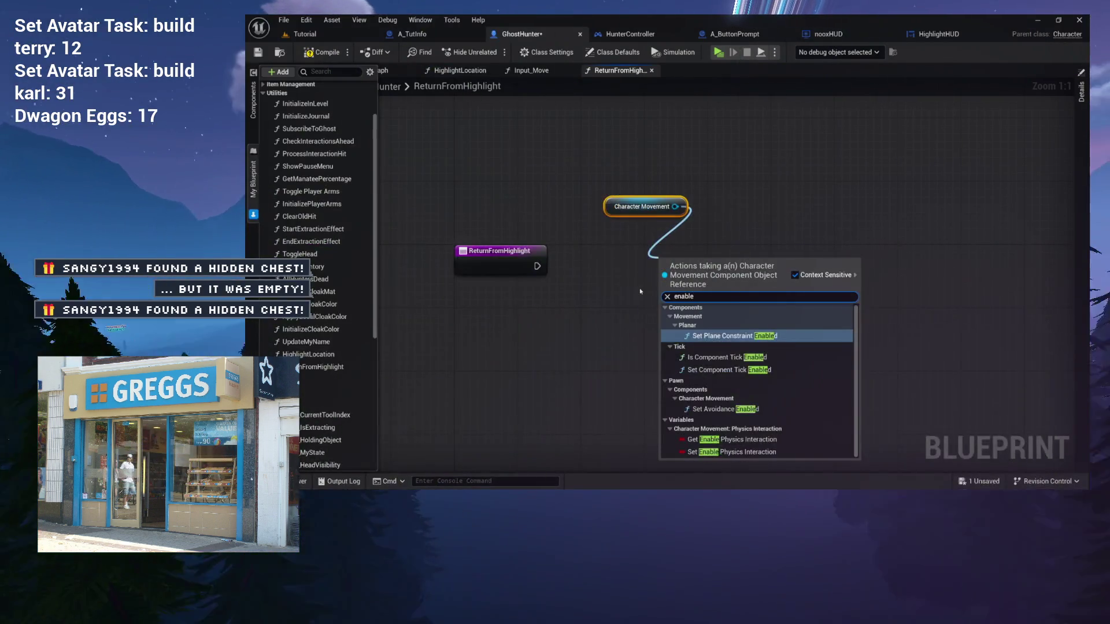
{"action": "type", "text": "activate"}
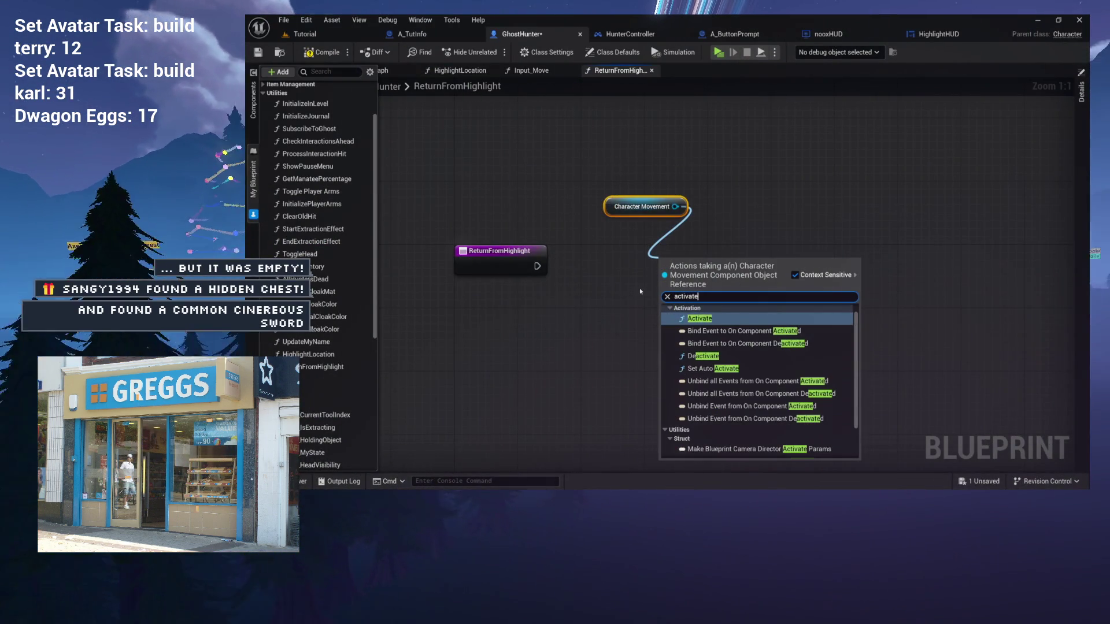
{"action": "left_click", "coordinate": [695, 319]}
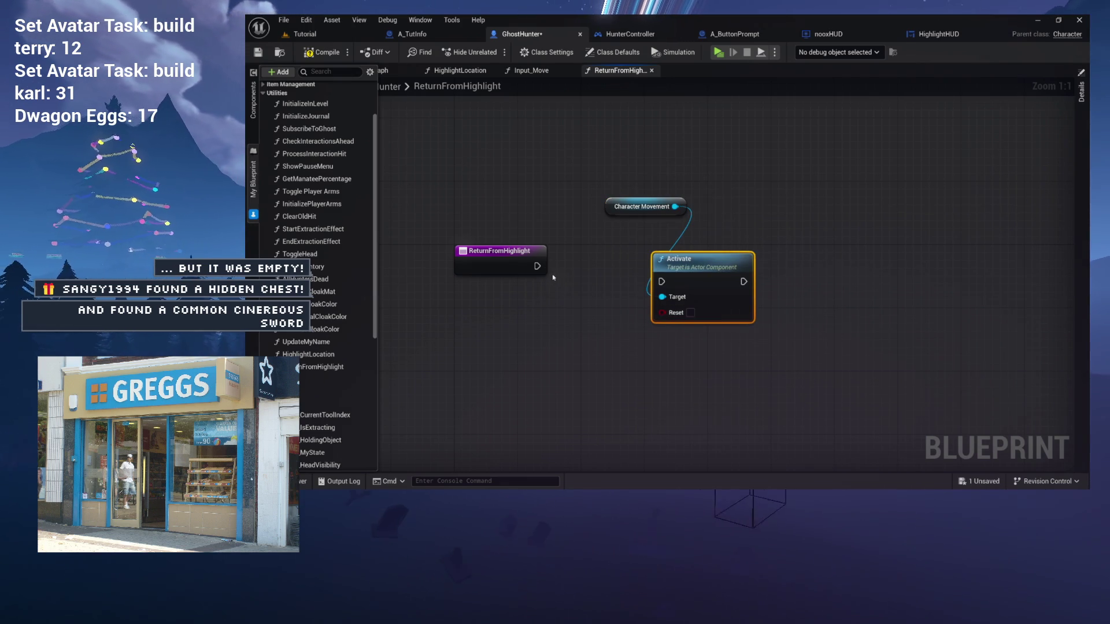
{"action": "left_click_drag", "start_coordinate": [660, 281], "coordinate": [657, 278]}
{"action": "left_click", "coordinate": [646, 274]}
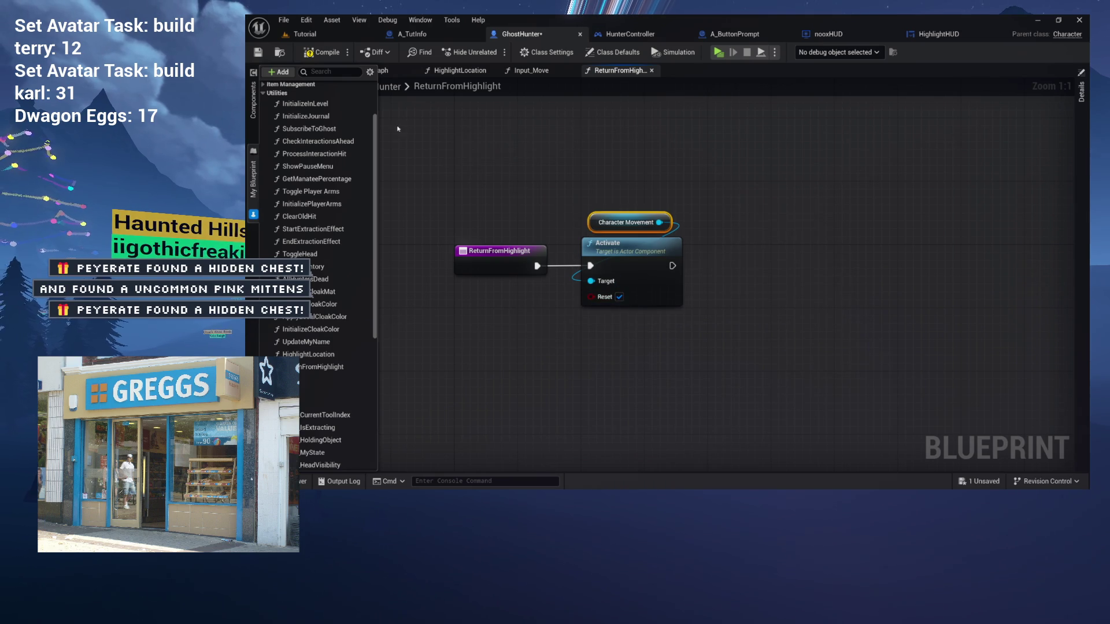
{"action": "left_click", "coordinate": [643, 35]}
- In HunterController's ReturnFromHighlight graph, paste a My Hunter getter beside the Show Mouse Cursor SET and browse its actions
{"action": "left_click_drag", "start_coordinate": [708, 202], "coordinate": [589, 199]}
{"action": "left_click_drag", "start_coordinate": [648, 153], "coordinate": [730, 154]}
{"action": "left_click_drag", "start_coordinate": [450, 227], "coordinate": [657, 226]}
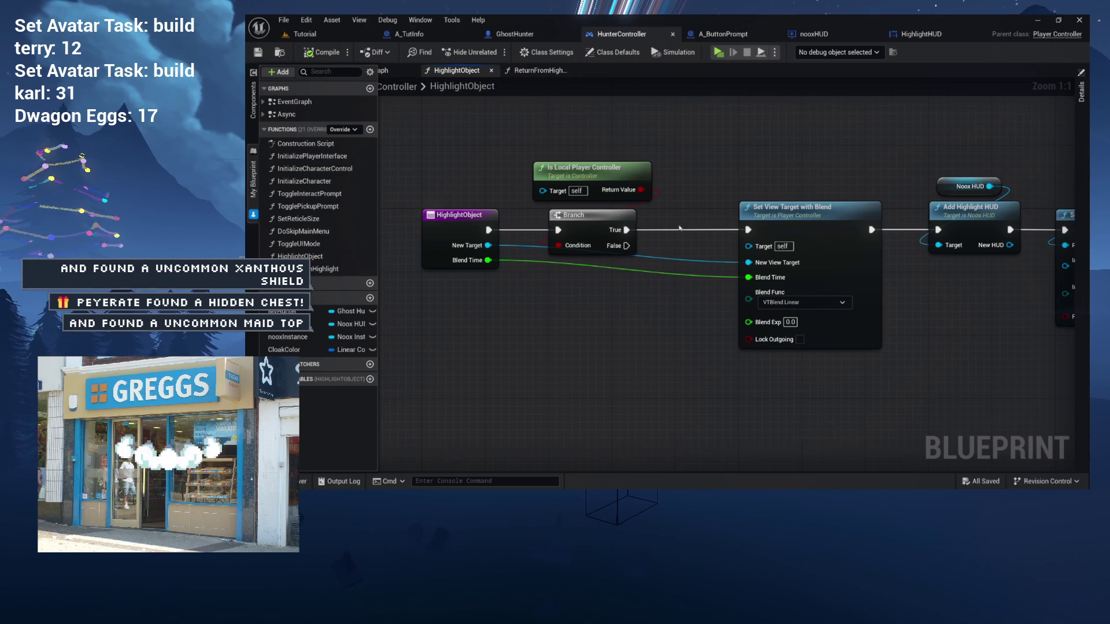
{"action": "left_click", "coordinate": [537, 70]}
{"action": "left_click_drag", "start_coordinate": [701, 169], "coordinate": [632, 174]}
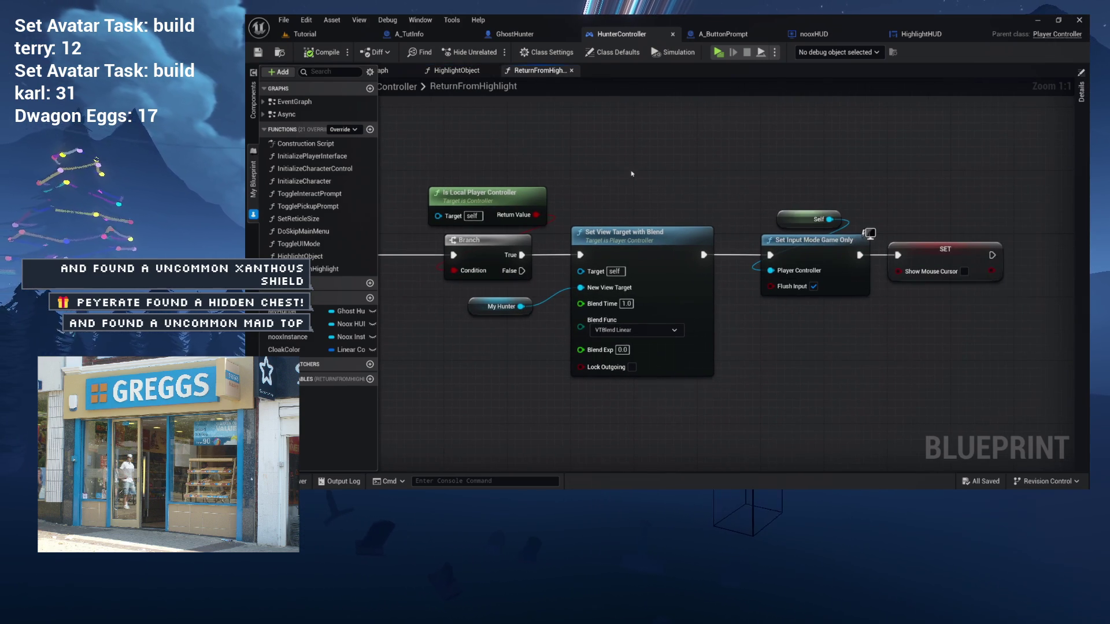
{"action": "left_click_drag", "start_coordinate": [712, 171], "coordinate": [621, 171]}
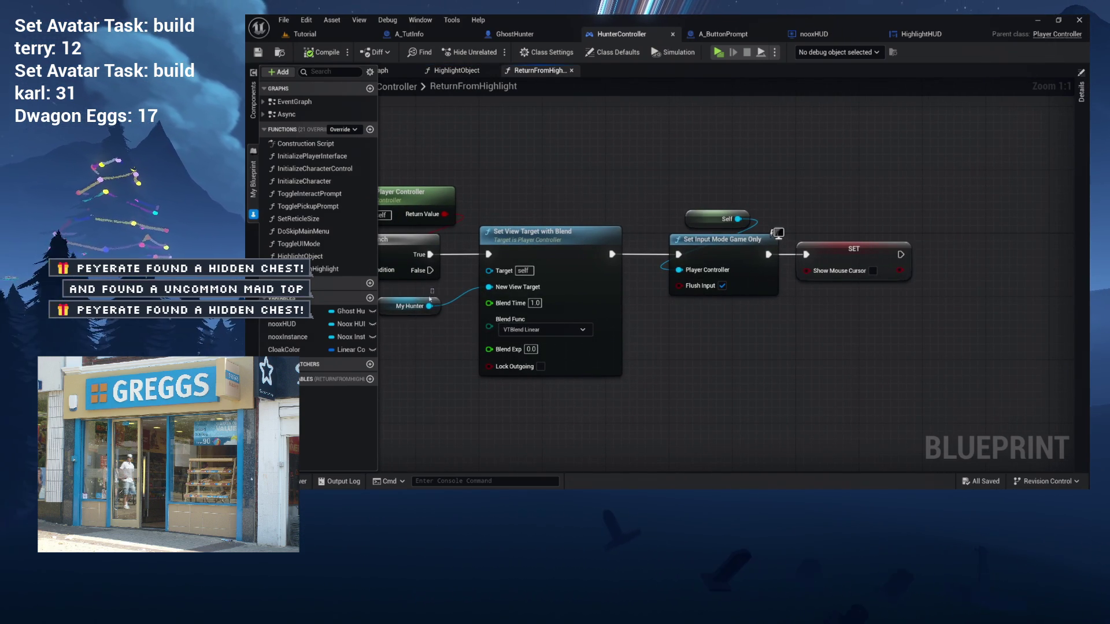
{"action": "mouse_move", "coordinate": [907, 196]}
{"action": "left_mouse_down"}
{"action": "mouse_move", "coordinate": [768, 180]}
{"action": "mouse_move", "coordinate": [808, 229]}
{"action": "left_mouse_up"}
{"action": "key", "text": "ctrl+v"}
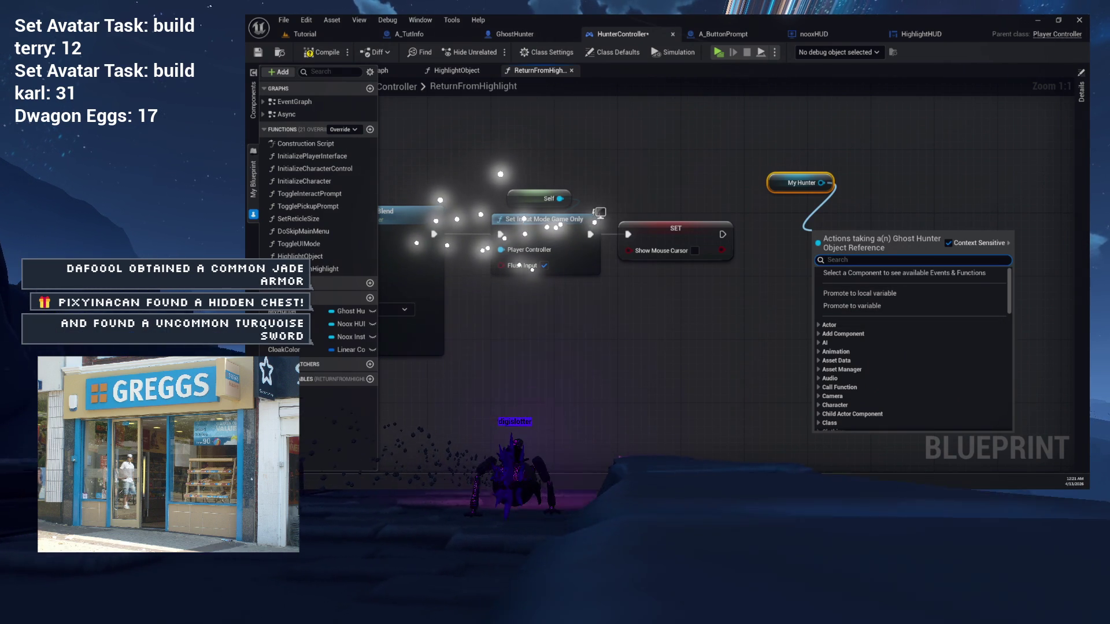
{"action": "key", "text": "Escape"}
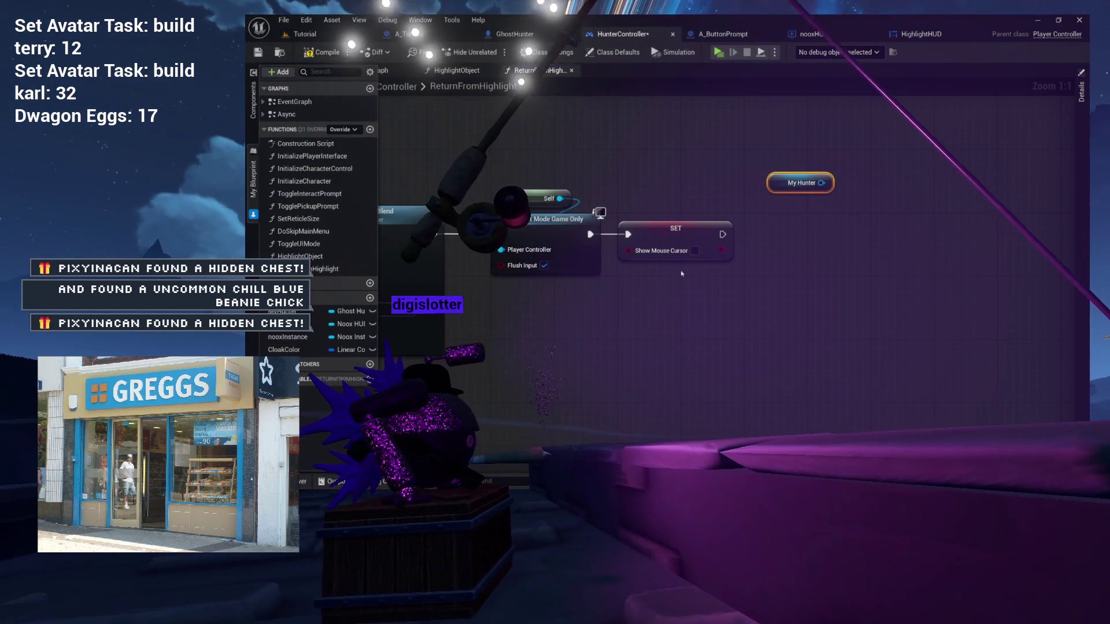
- Add a Return from Highlight call on My Hunter and wire SET's exec output into it
{"action": "left_click_drag", "start_coordinate": [503, 273], "coordinate": [407, 291]}
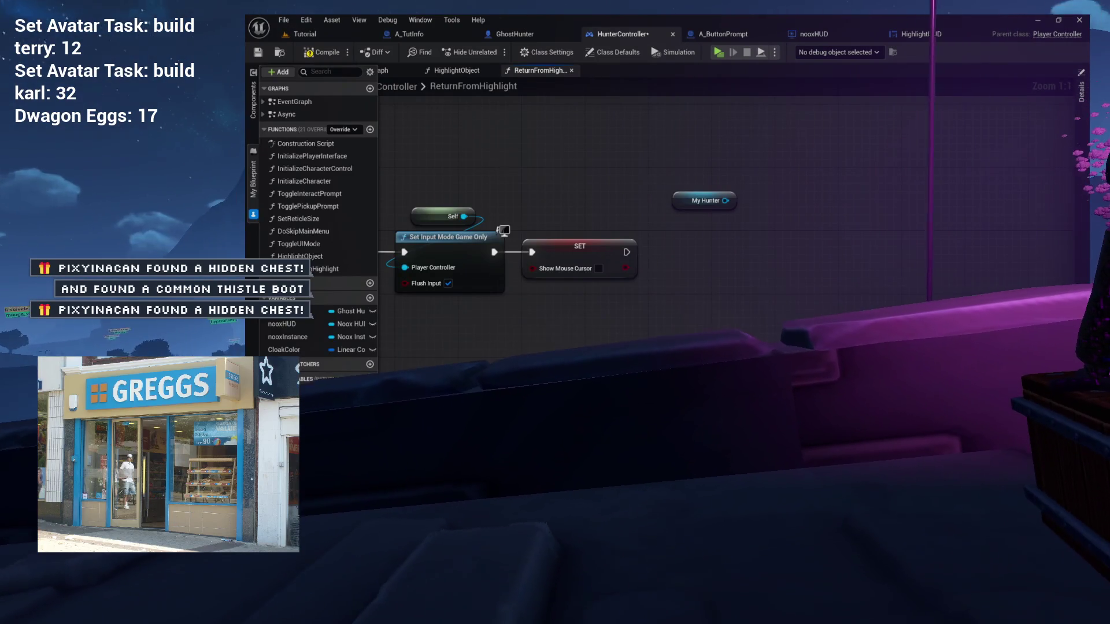
{"action": "mouse_move", "coordinate": [724, 200]}
{"action": "left_mouse_down"}
{"action": "mouse_move", "coordinate": [683, 174]}
{"action": "mouse_move", "coordinate": [678, 205]}
{"action": "left_mouse_up"}
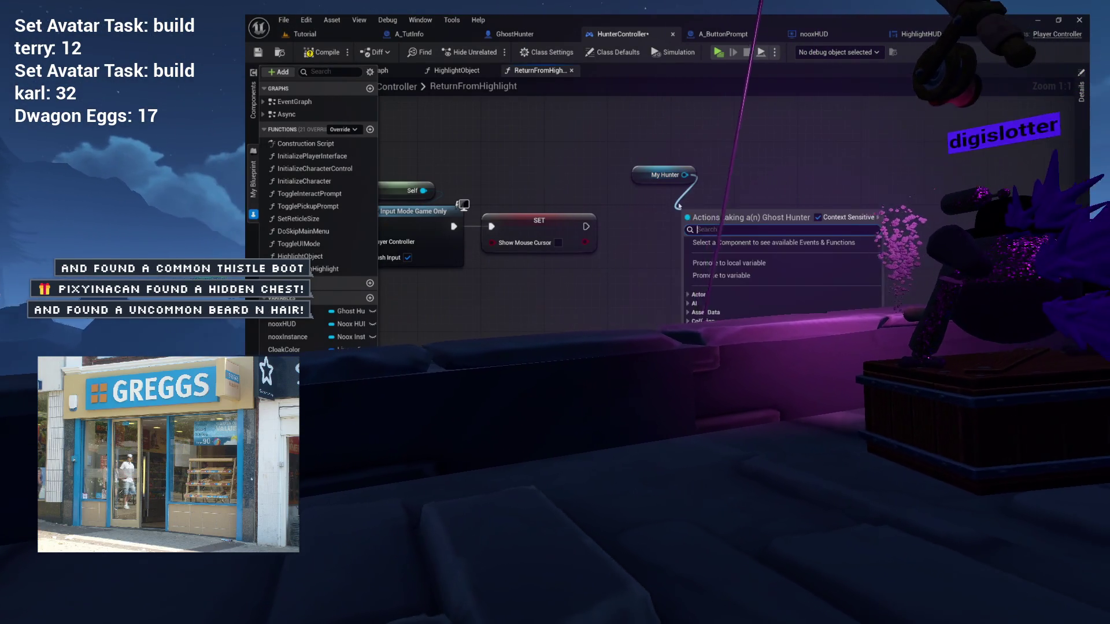
{"action": "type", "text": "return"}
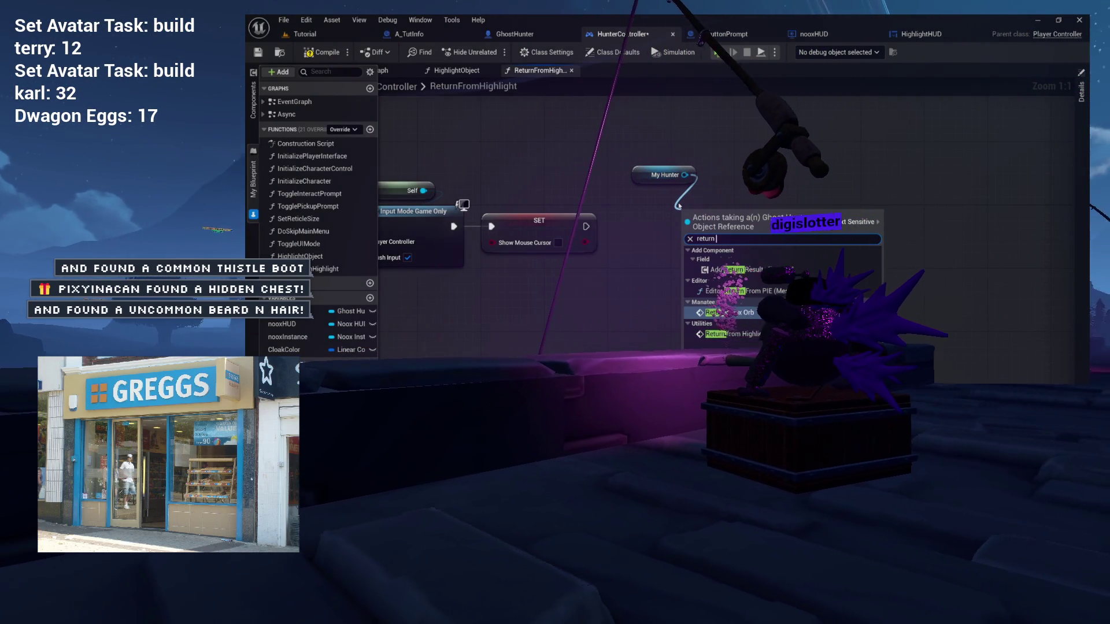
{"action": "left_click", "coordinate": [736, 334]}
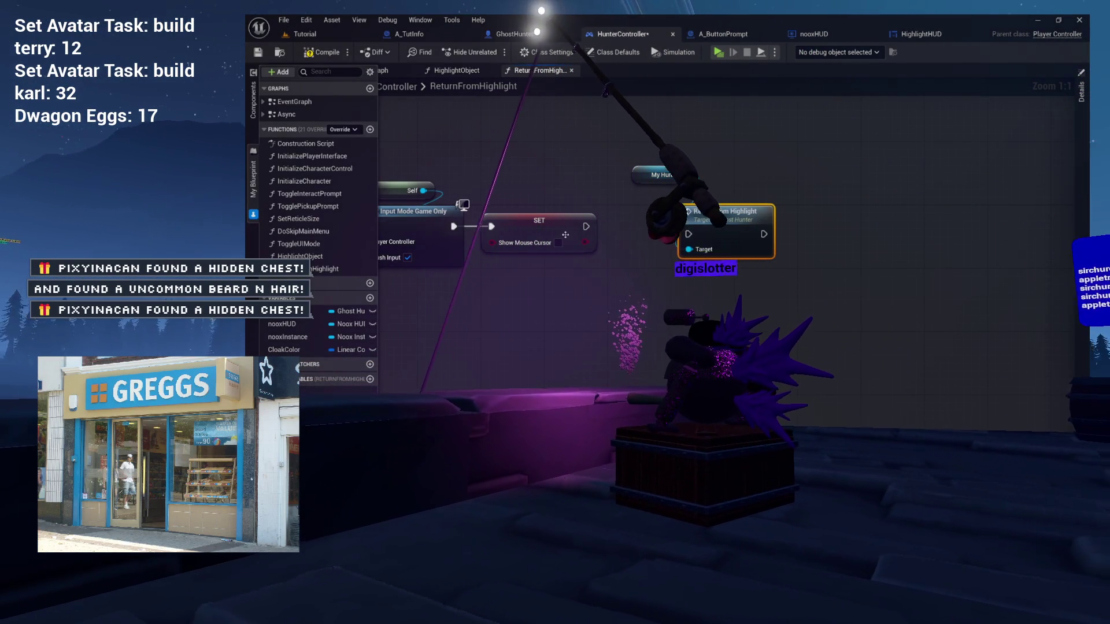
{"action": "mouse_move", "coordinate": [585, 226]}
{"action": "left_mouse_down"}
{"action": "mouse_move", "coordinate": [688, 233]}
{"action": "mouse_move", "coordinate": [700, 219]}
{"action": "mouse_move", "coordinate": [692, 168]}
{"action": "mouse_move", "coordinate": [750, 171]}
{"action": "left_mouse_up"}
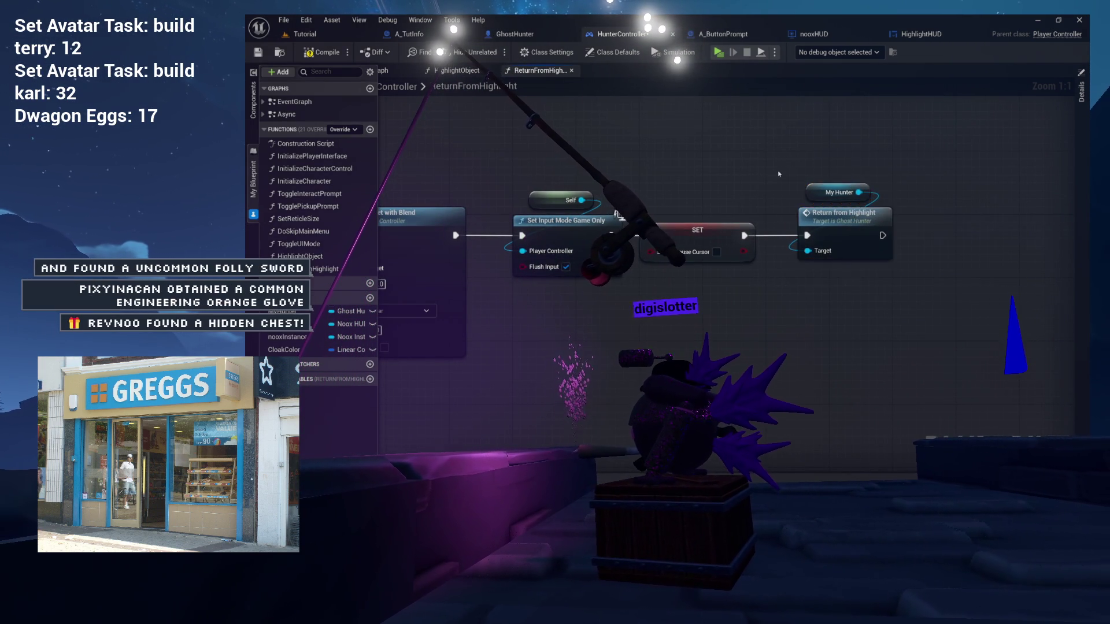
- Review the finished ReturnFromHighlight chain against HighlightObject, then go back to the level to test
{"action": "left_click_drag", "start_coordinate": [779, 173], "coordinate": [601, 152]}
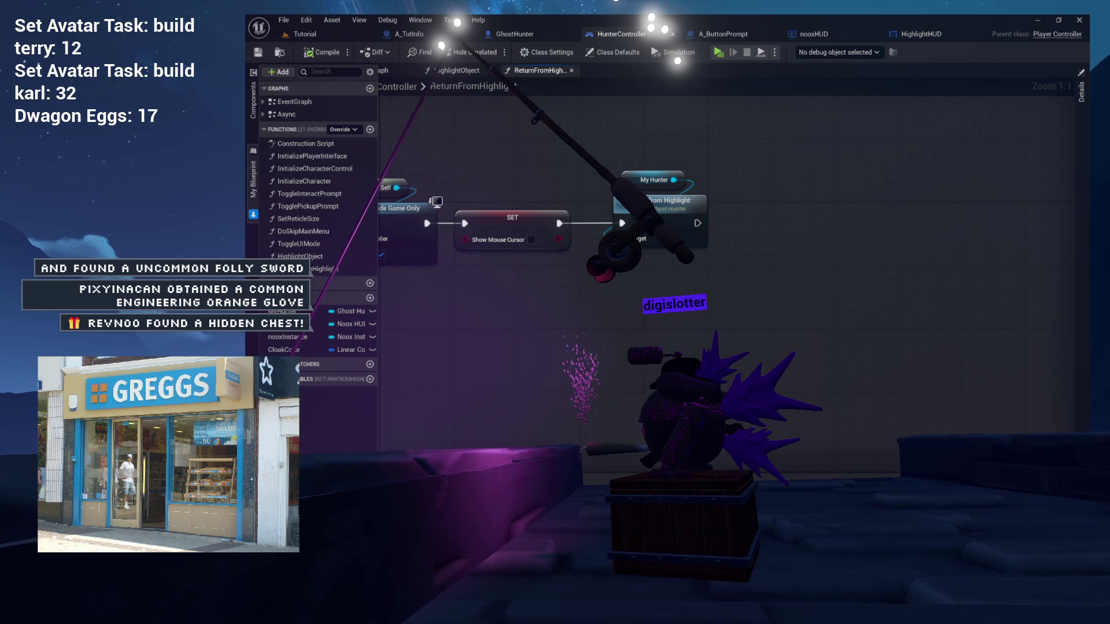
{"action": "mouse_move", "coordinate": [626, 156]}
{"action": "left_mouse_down"}
{"action": "mouse_move", "coordinate": [664, 156]}
{"action": "mouse_move", "coordinate": [614, 141]}
{"action": "left_mouse_up"}
{"action": "left_click", "coordinate": [457, 70]}
{"action": "left_click", "coordinate": [537, 70]}
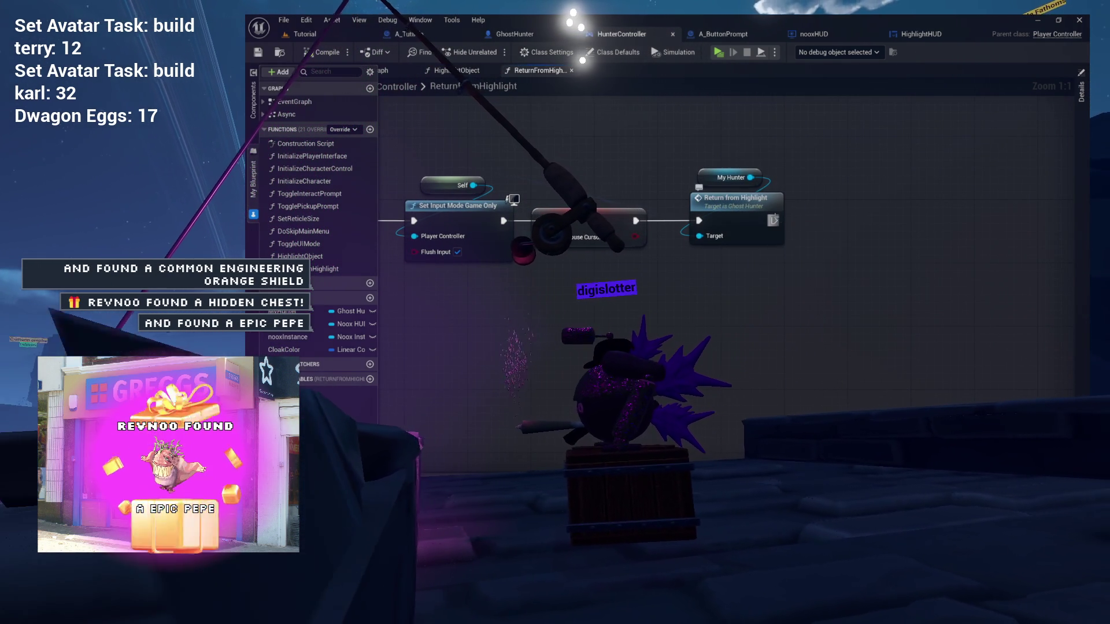
{"action": "right_click", "coordinate": [773, 219]}
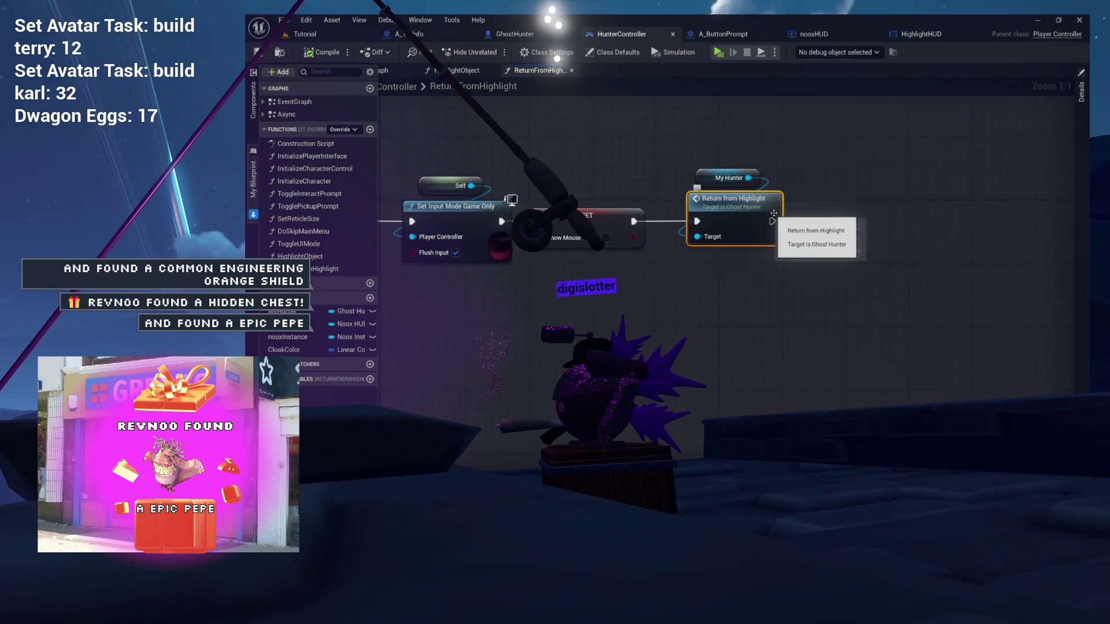
{"action": "left_click_drag", "start_coordinate": [775, 194], "coordinate": [684, 189]}
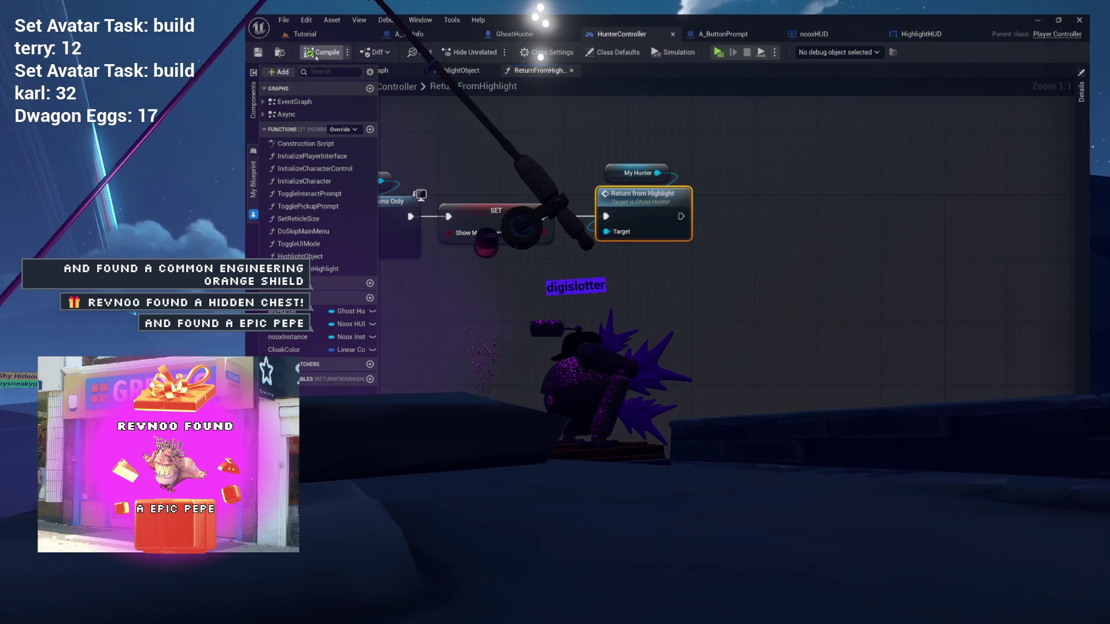
{"action": "left_click", "coordinate": [305, 33]}
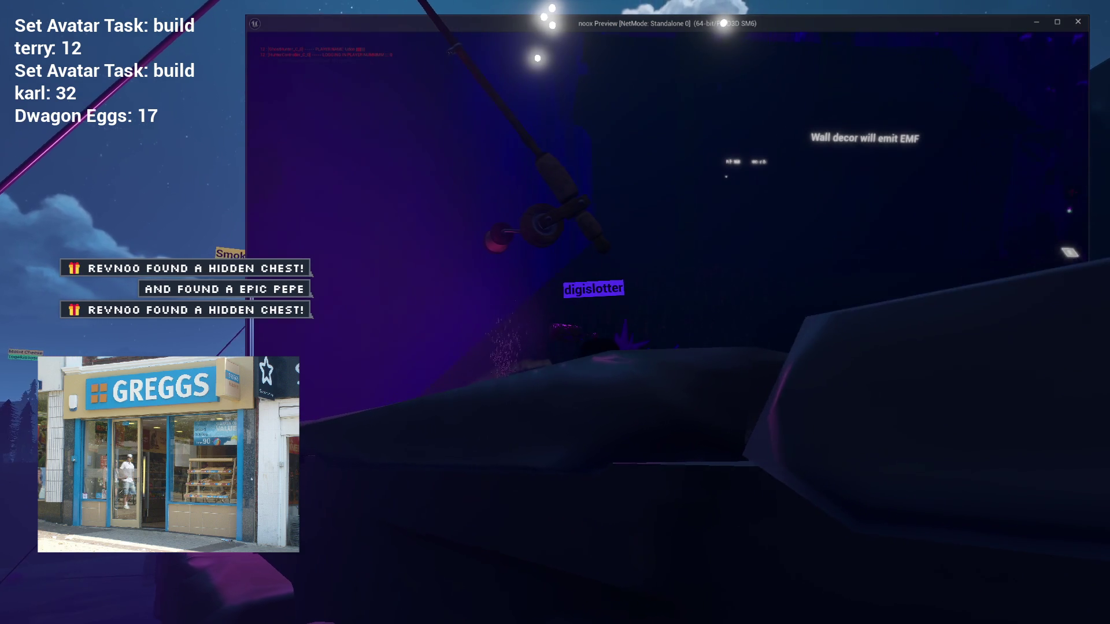
- Walk forward, back and sideways in the Standalone preview, quit it, and return to HighlightHUD's graph
{"action": "key", "text": "w"}
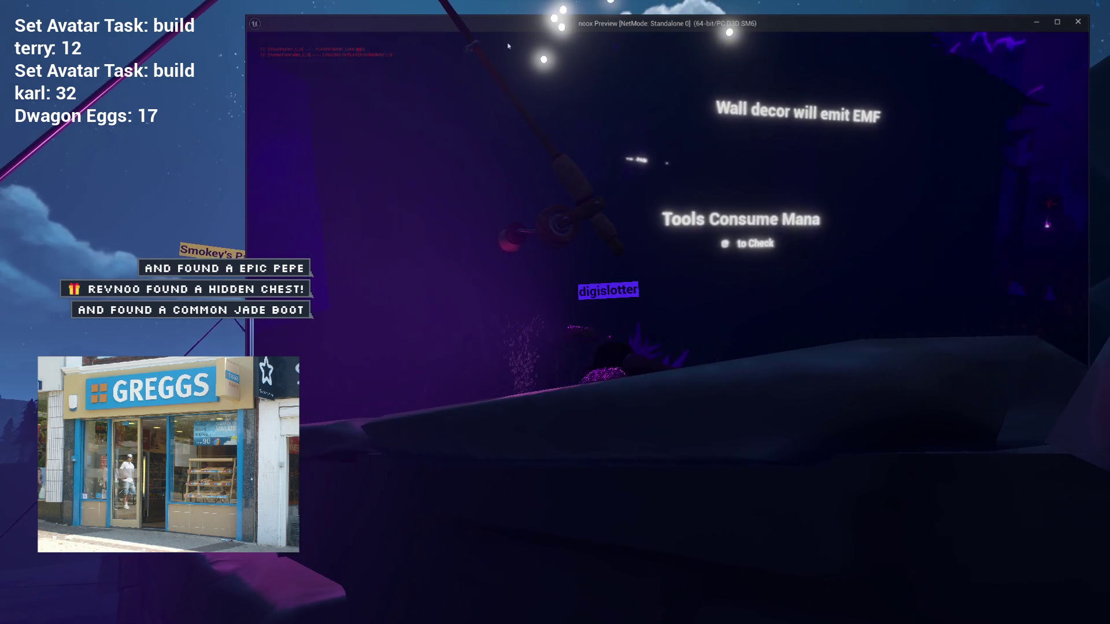
{"action": "key", "text": "w"}
{"action": "key", "text": "s"}
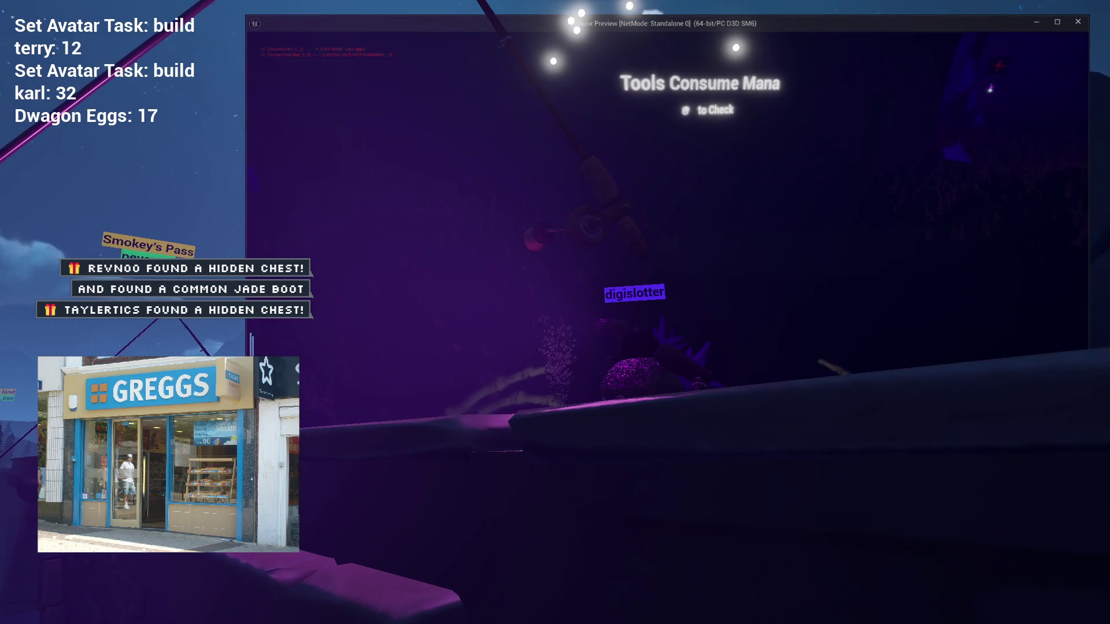
{"action": "key", "text": "a"}
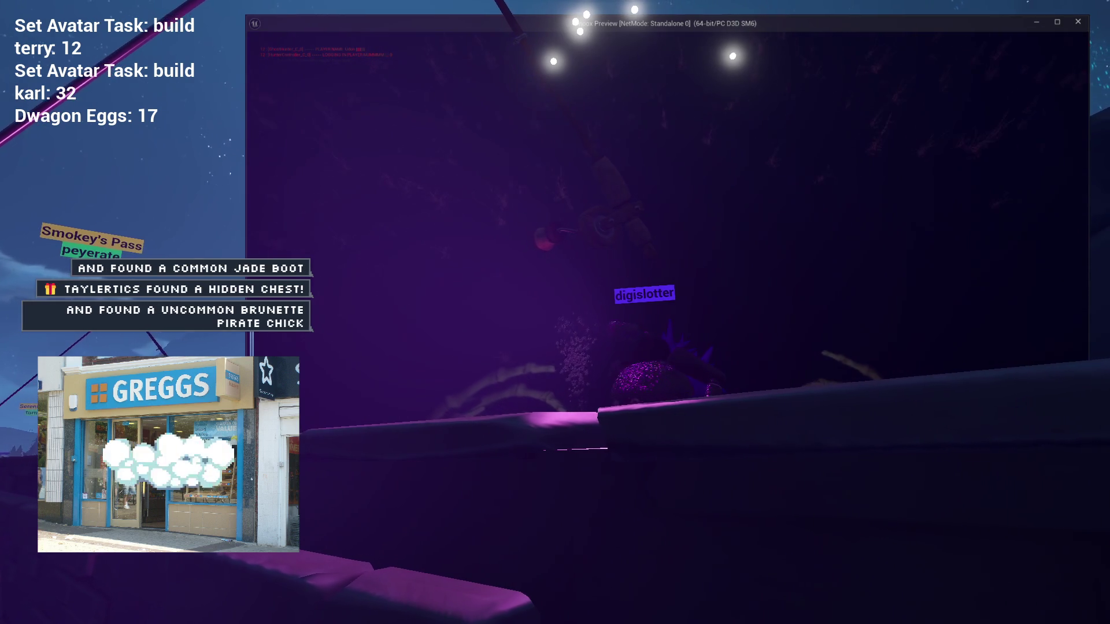
{"action": "key", "text": "Escape"}
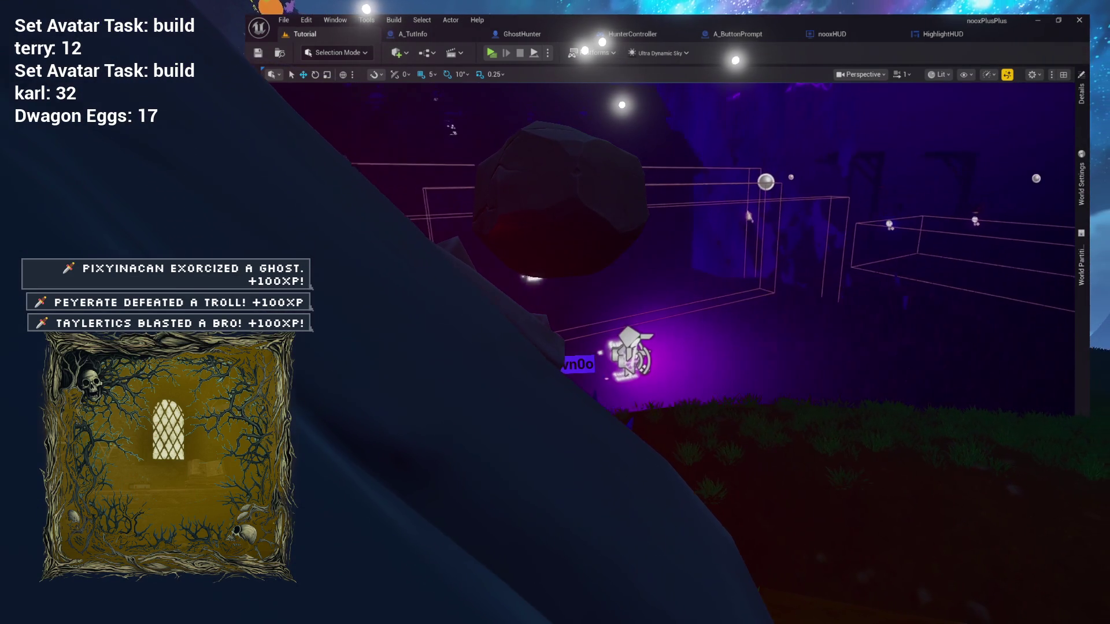
{"action": "left_click", "coordinate": [944, 35]}
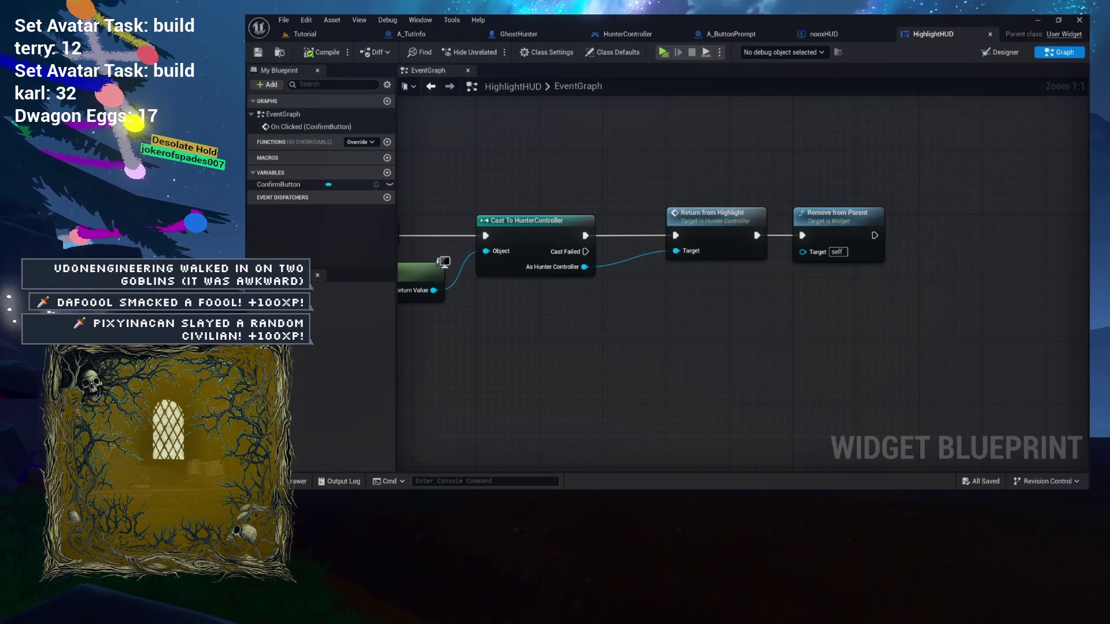
- Review the HighlightHUD and nooxHUD graphs, close HighlightHUD and A_ButtonPrompt, and go to GhostHunter's ReturnFromHighlight
{"action": "left_click_drag", "start_coordinate": [623, 211], "coordinate": [554, 209]}
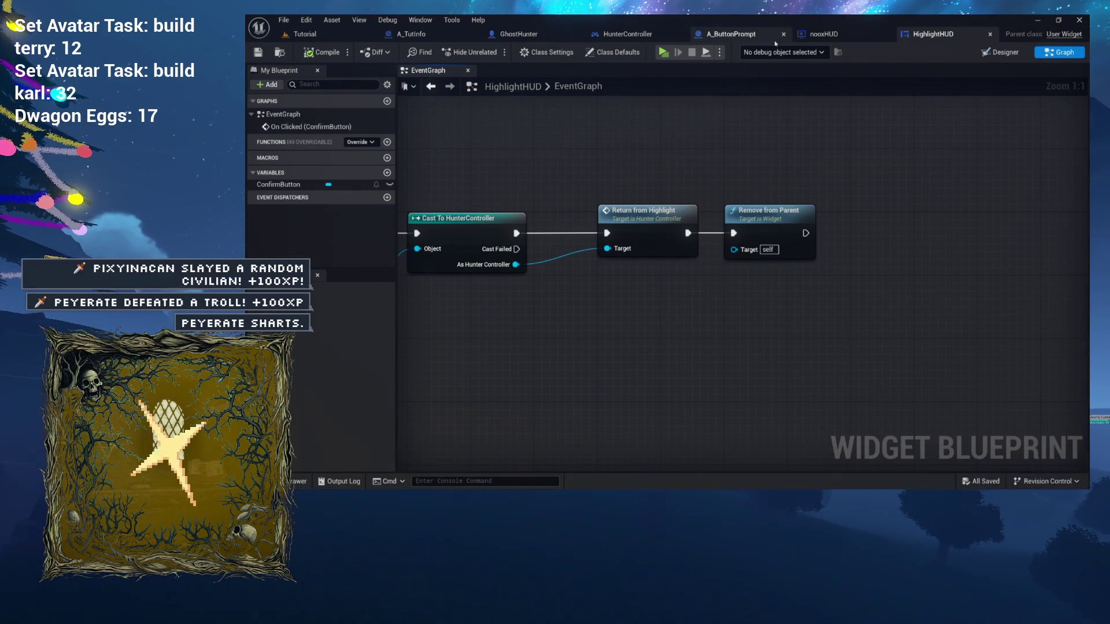
{"action": "left_click", "coordinate": [846, 37]}
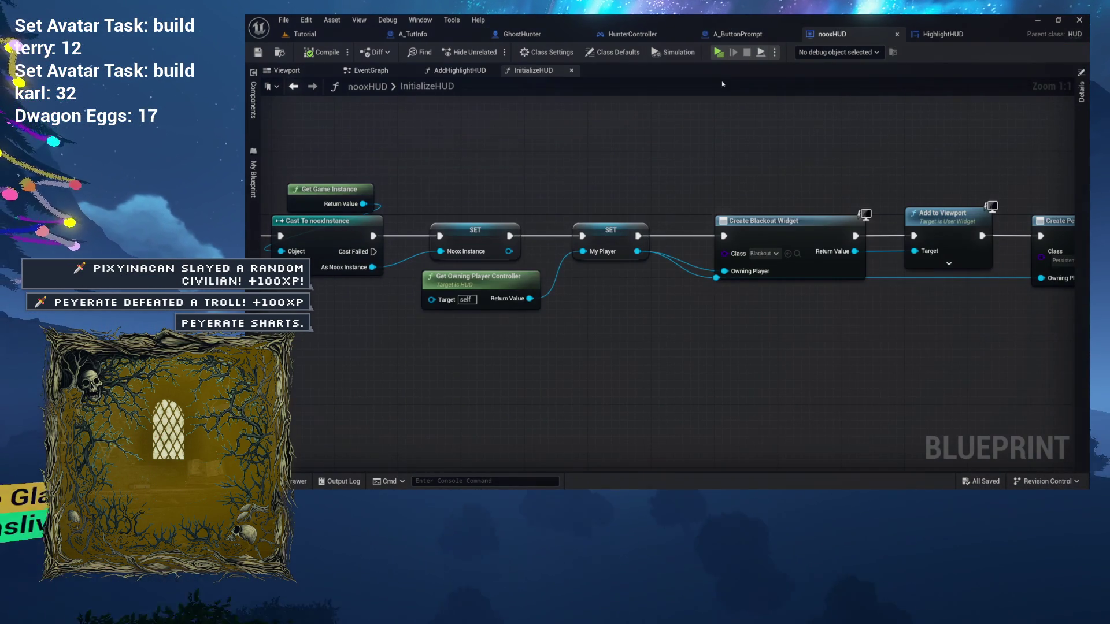
{"action": "left_click", "coordinate": [665, 36]}
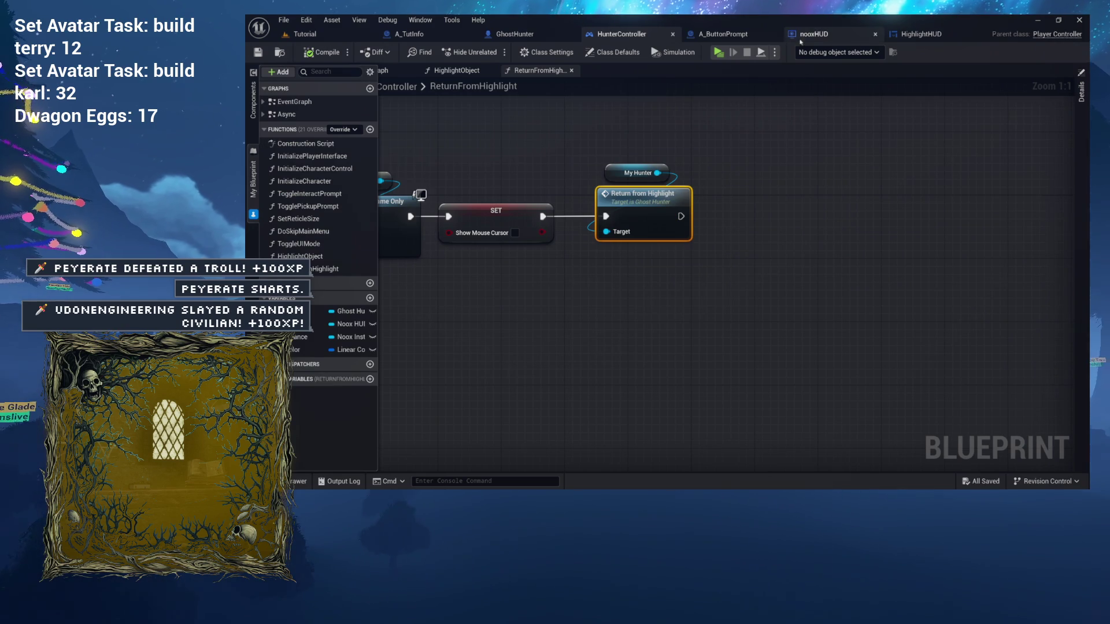
{"action": "left_click", "coordinate": [889, 38]}
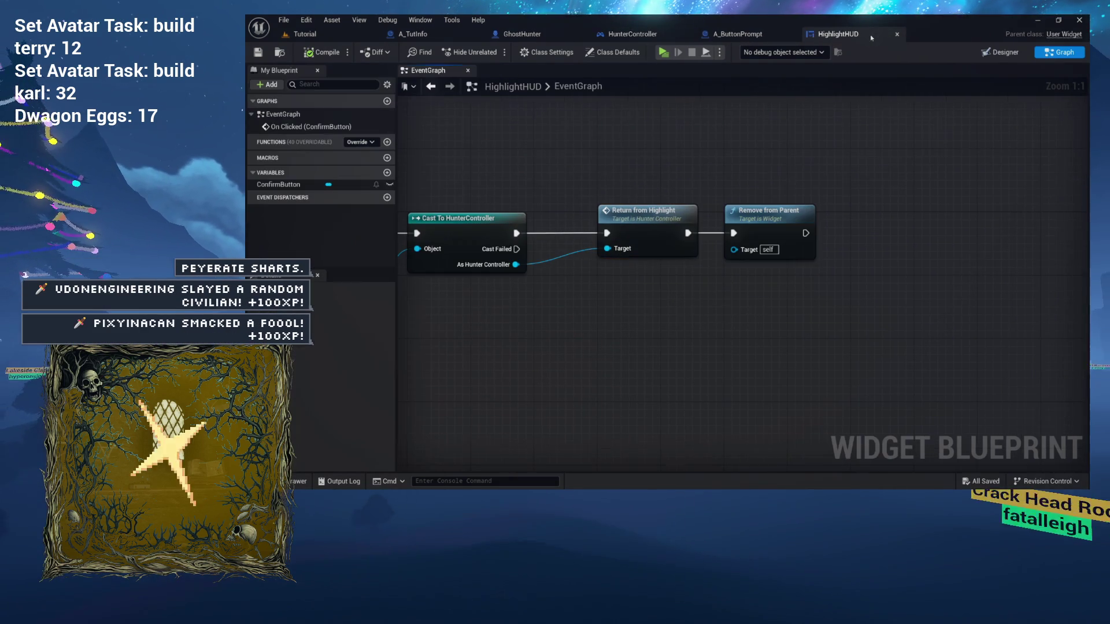
{"action": "left_click", "coordinate": [897, 34]}
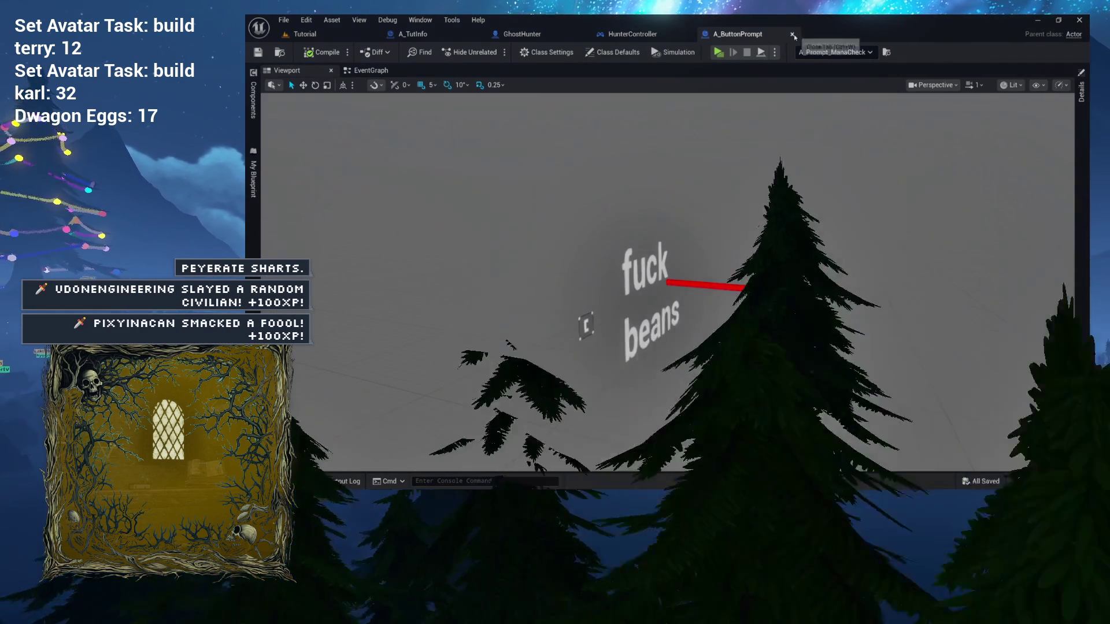
{"action": "left_click", "coordinate": [791, 34]}
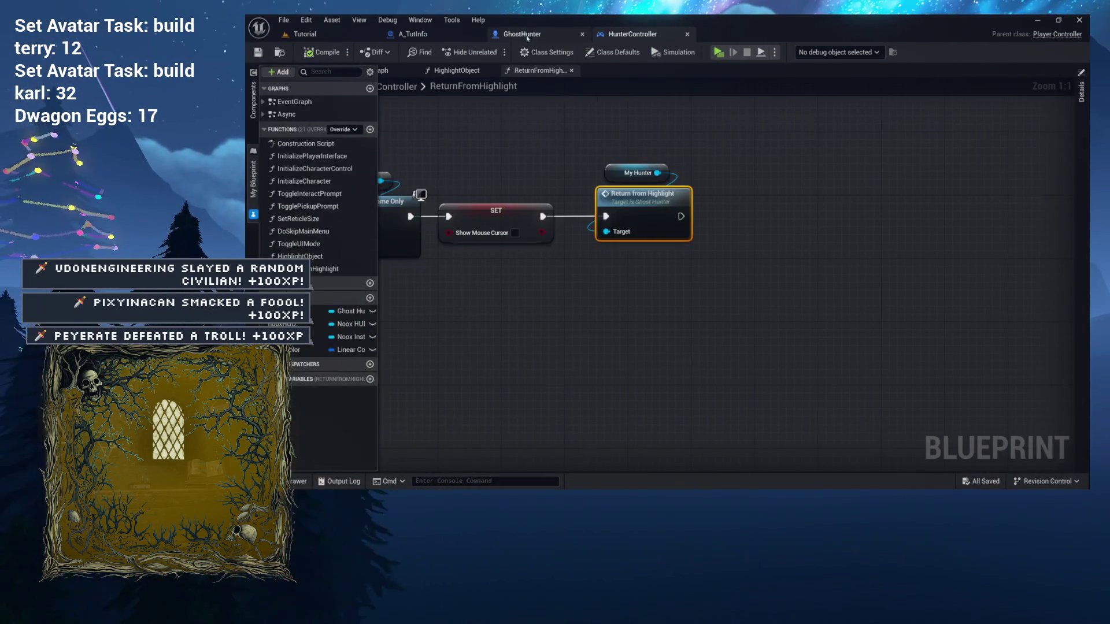
{"action": "left_click", "coordinate": [555, 34]}
{"action": "left_click_drag", "start_coordinate": [497, 151], "coordinate": [769, 312]}
- Add a Set Movement Mode node for Character Movement via a 'walk mode' search
{"action": "mouse_move", "coordinate": [695, 230]}
{"action": "left_mouse_down"}
{"action": "mouse_move", "coordinate": [604, 214]}
{"action": "mouse_move", "coordinate": [650, 218]}
{"action": "left_mouse_up"}
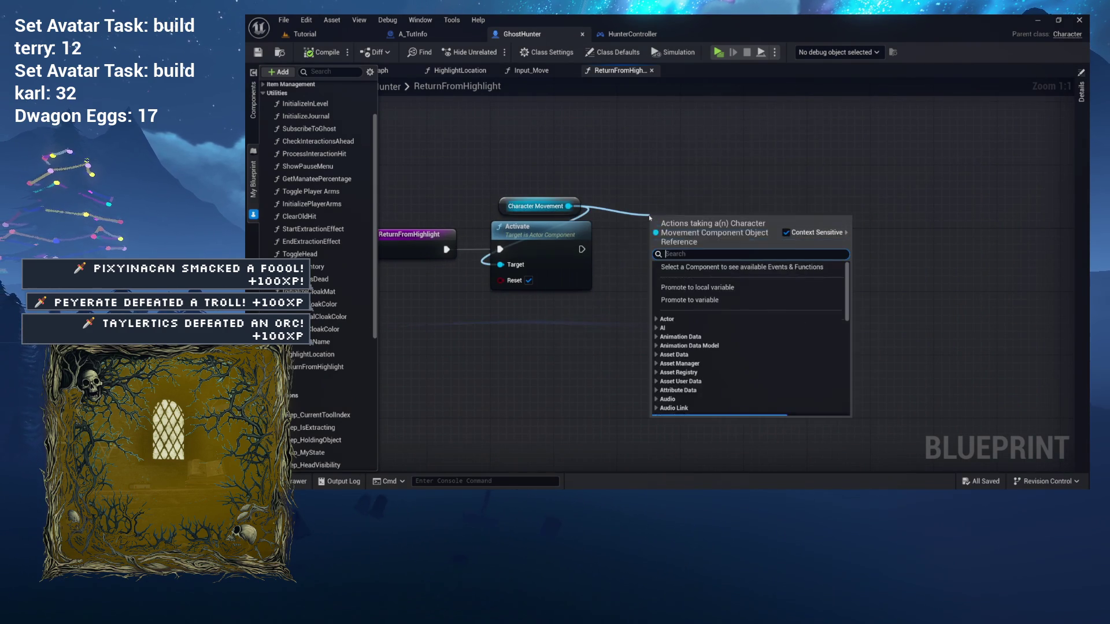
{"action": "type", "text": "setwalk"}
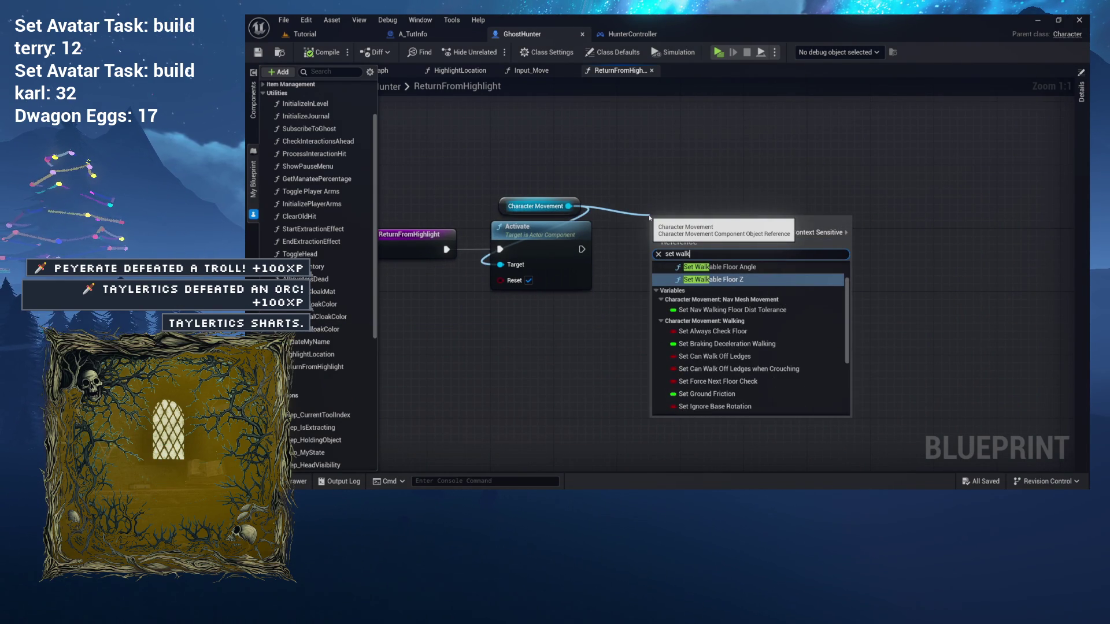
{"action": "type", "text": " mo"}
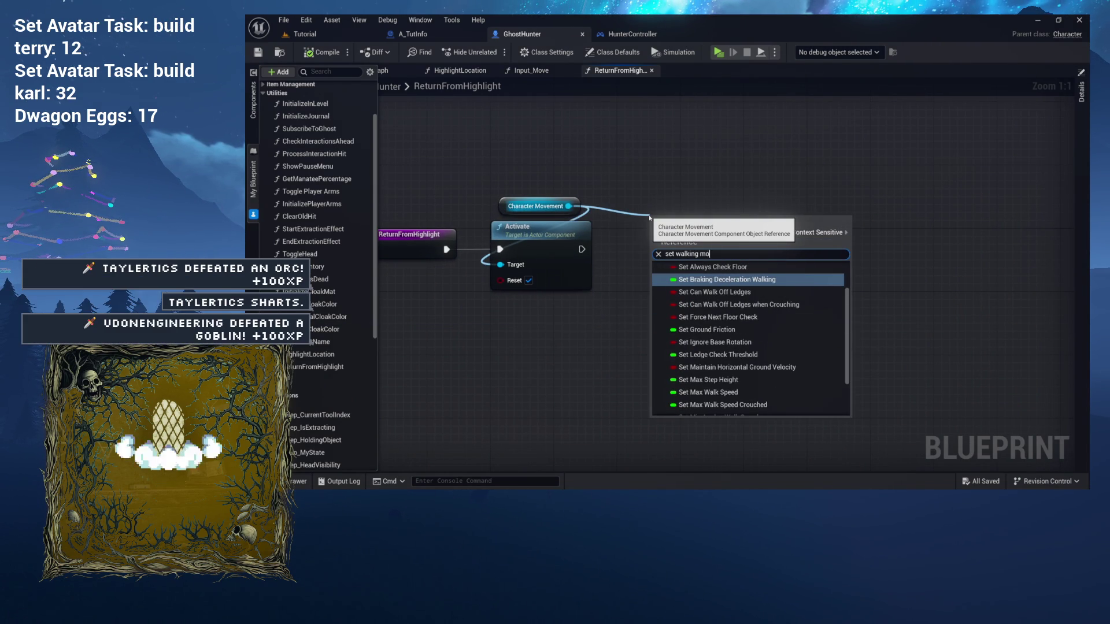
{"action": "type", "text": "de"}
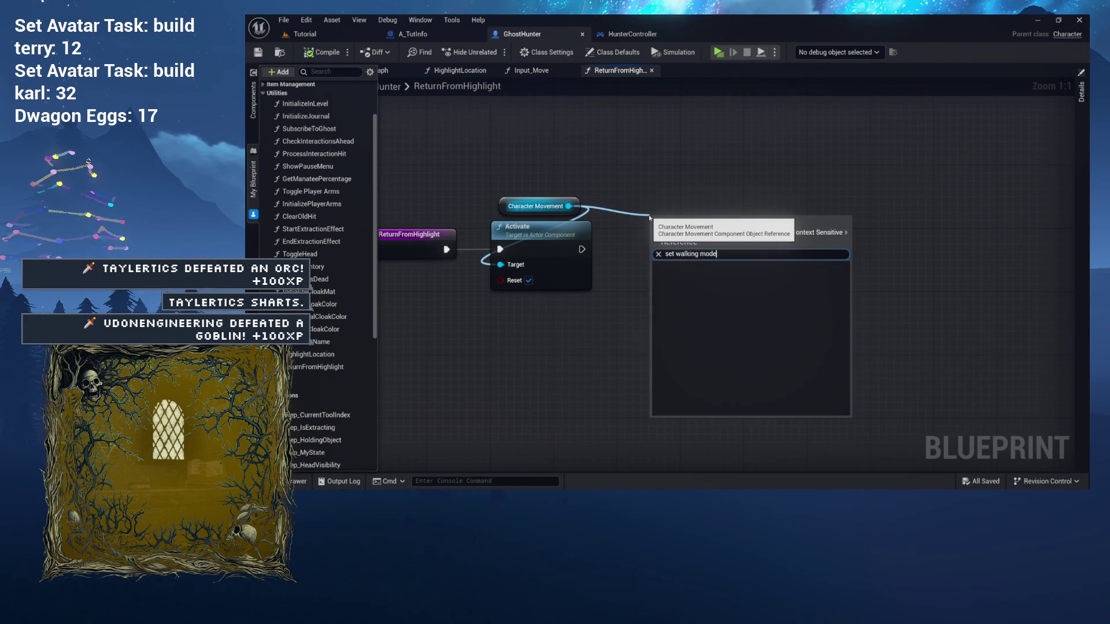
{"action": "type", "text": "mode"}
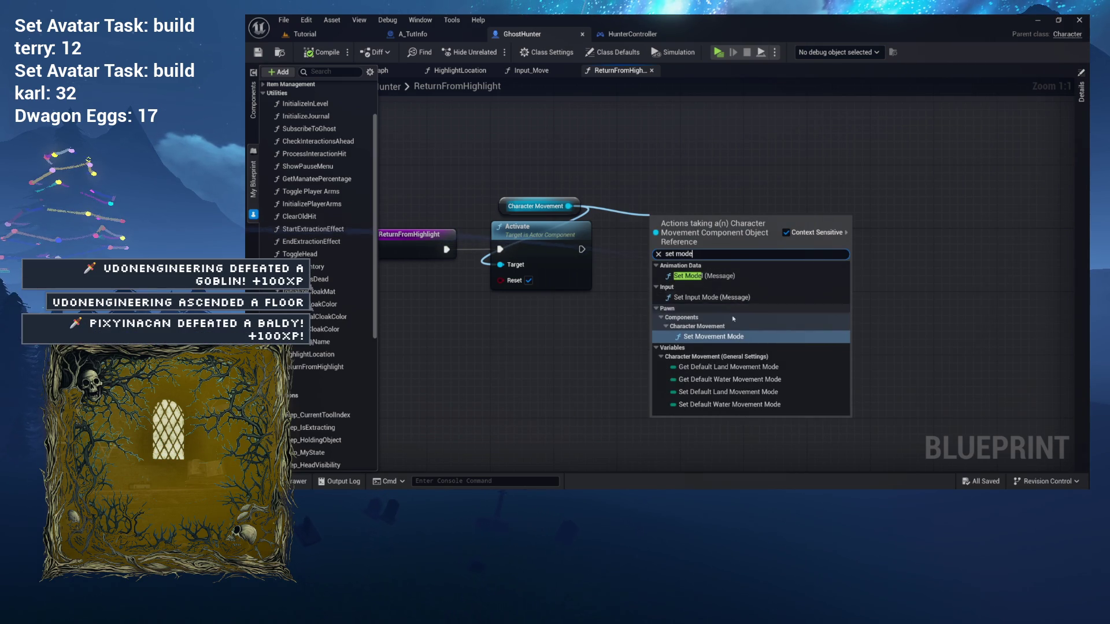
{"action": "key", "text": "Return"}
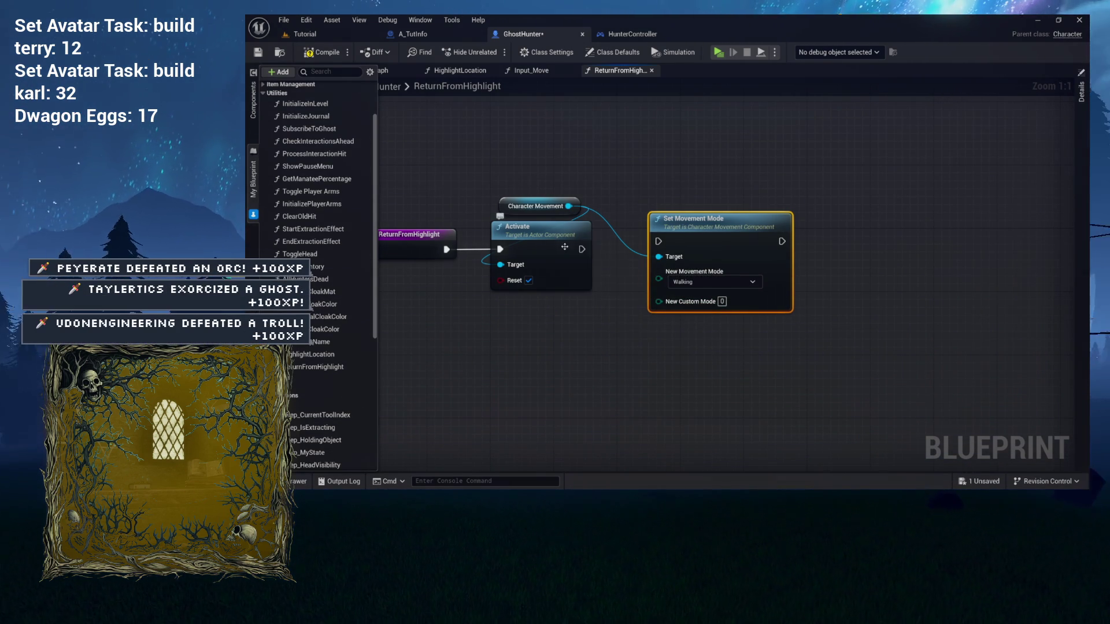
- Wire Set Movement Mode (Walking) from the function entry in place of Activate, then return to Tutorial
{"action": "left_click_drag", "start_coordinate": [549, 228], "coordinate": [549, 308]}
{"action": "left_click_drag", "start_coordinate": [551, 240], "coordinate": [569, 259]}
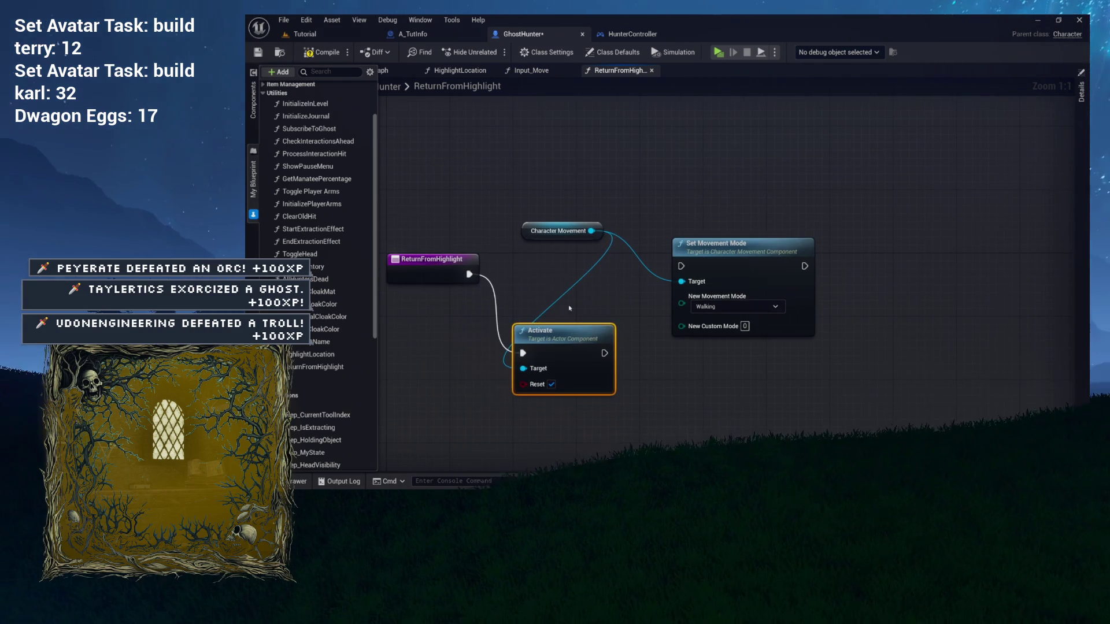
{"action": "left_click_drag", "start_coordinate": [469, 274], "coordinate": [621, 268]}
{"action": "mouse_move", "coordinate": [682, 226]}
{"action": "left_mouse_down"}
{"action": "mouse_move", "coordinate": [523, 234]}
{"action": "mouse_move", "coordinate": [538, 234]}
{"action": "left_mouse_up"}
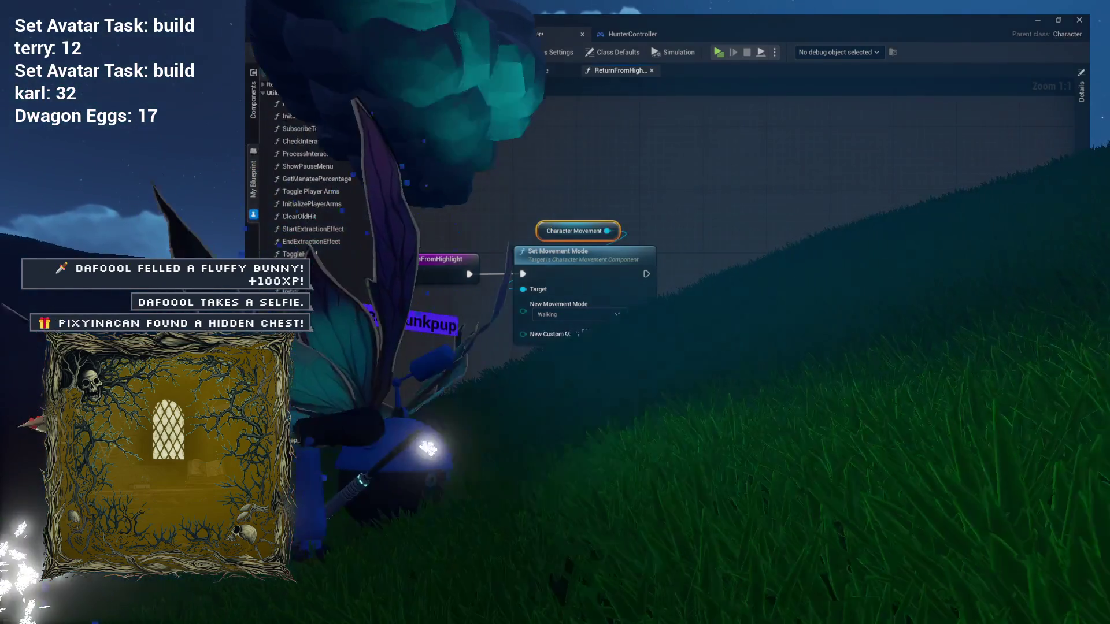
{"action": "left_click", "coordinate": [554, 279], "text": "ctrl"}
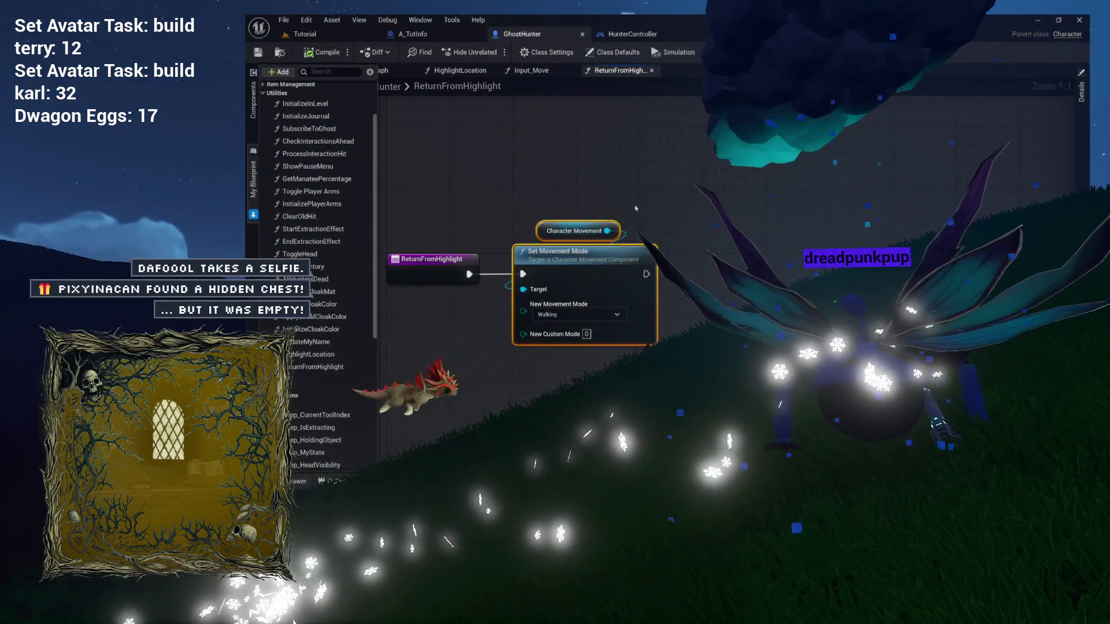
{"action": "left_click", "coordinate": [439, 173]}
{"action": "left_click", "coordinate": [309, 35]}
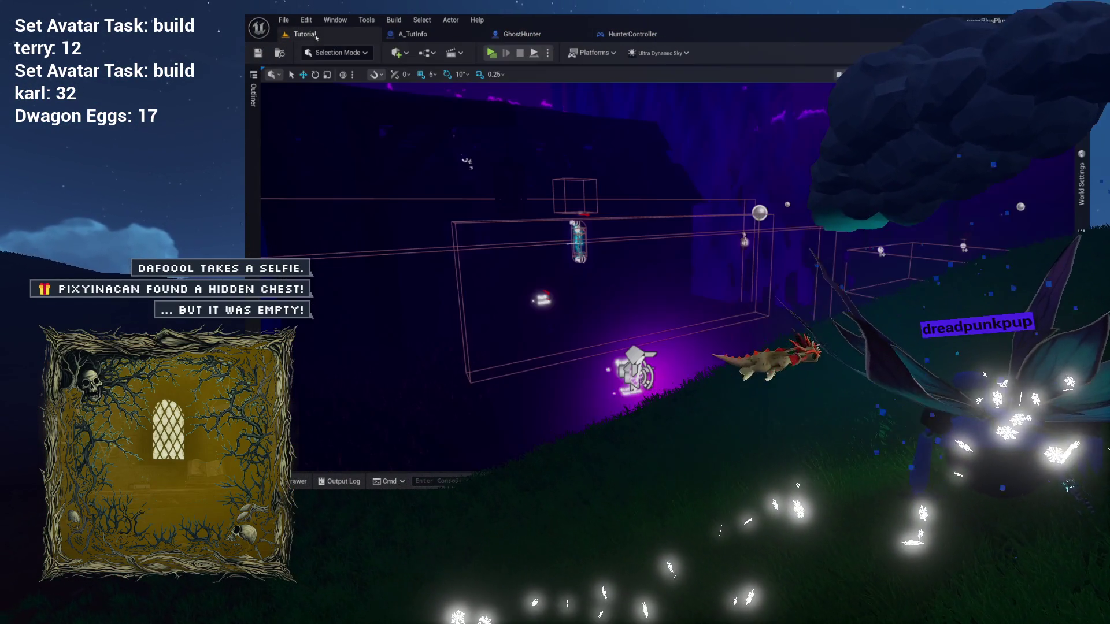
{"action": "key", "text": "alt+p"}
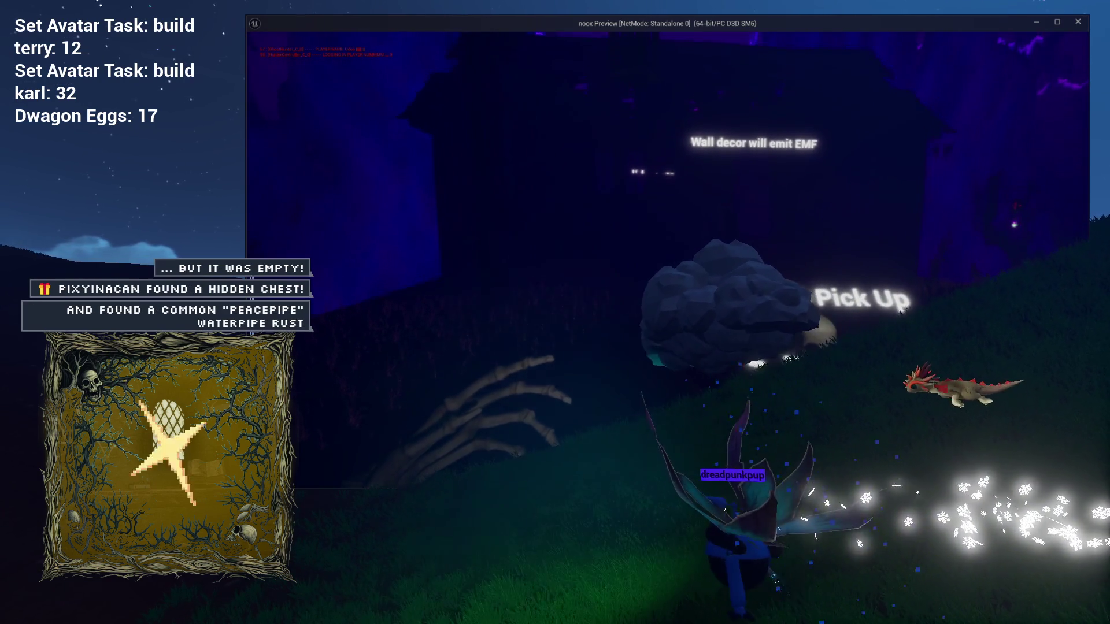
{"action": "key", "text": "w"}
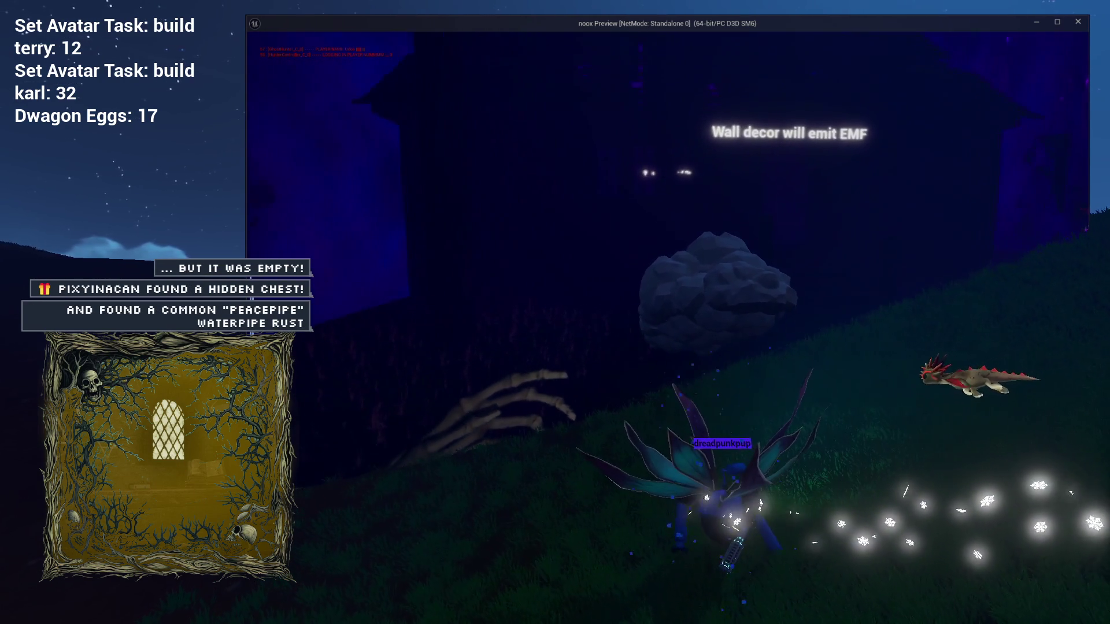
{"action": "key", "text": "w"}
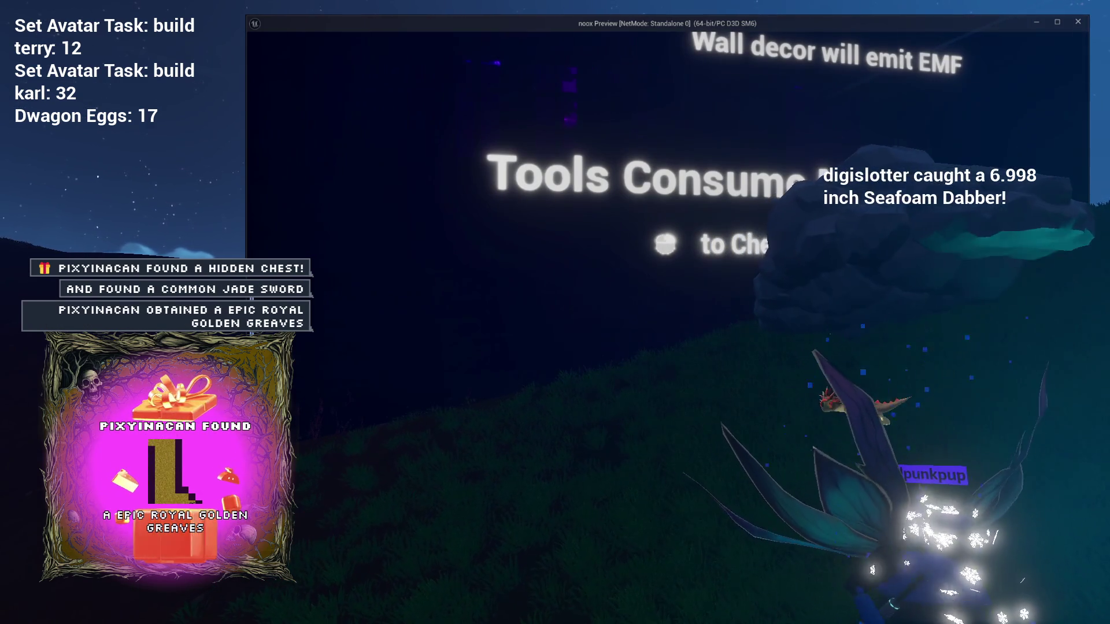
{"action": "key", "text": "s"}
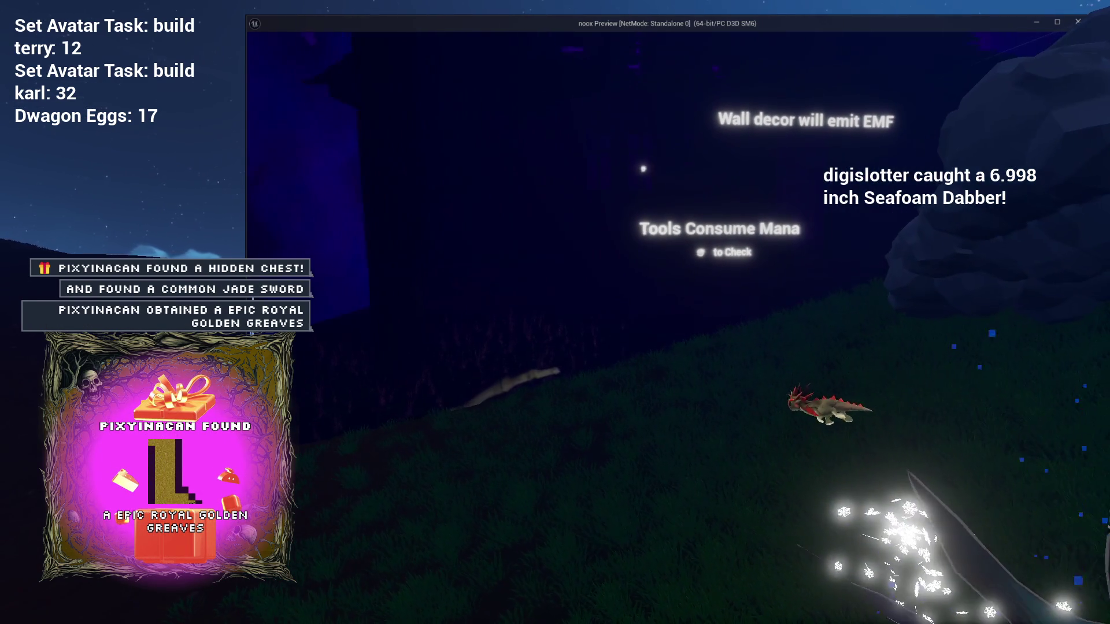
{"action": "key", "text": "w"}
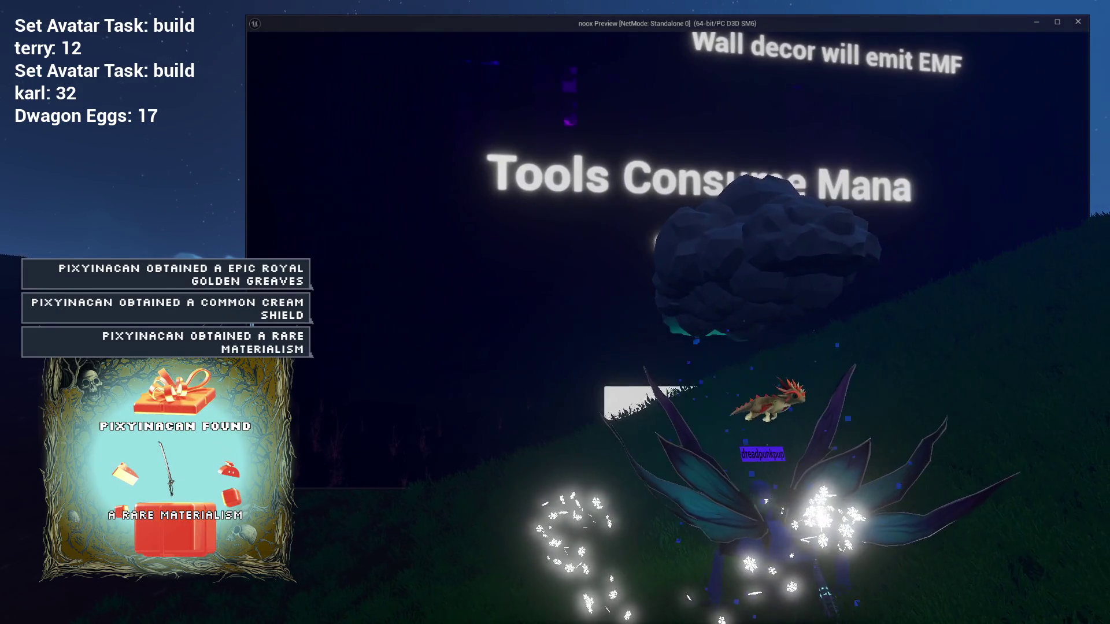
{"action": "key", "text": "Escape"}
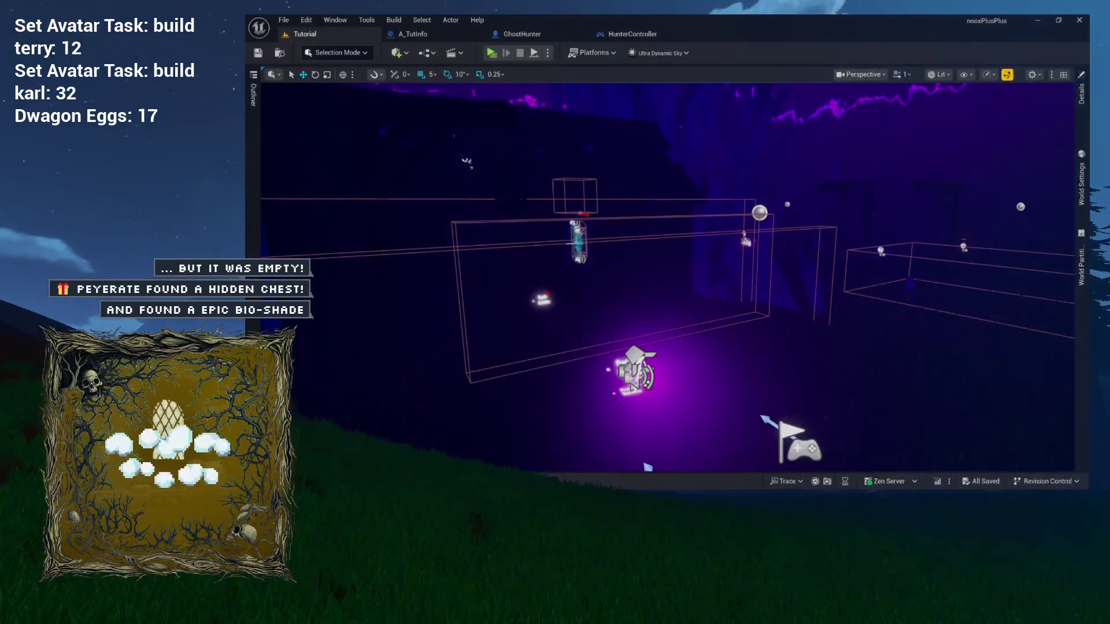
{"action": "left_click", "coordinate": [412, 34]}
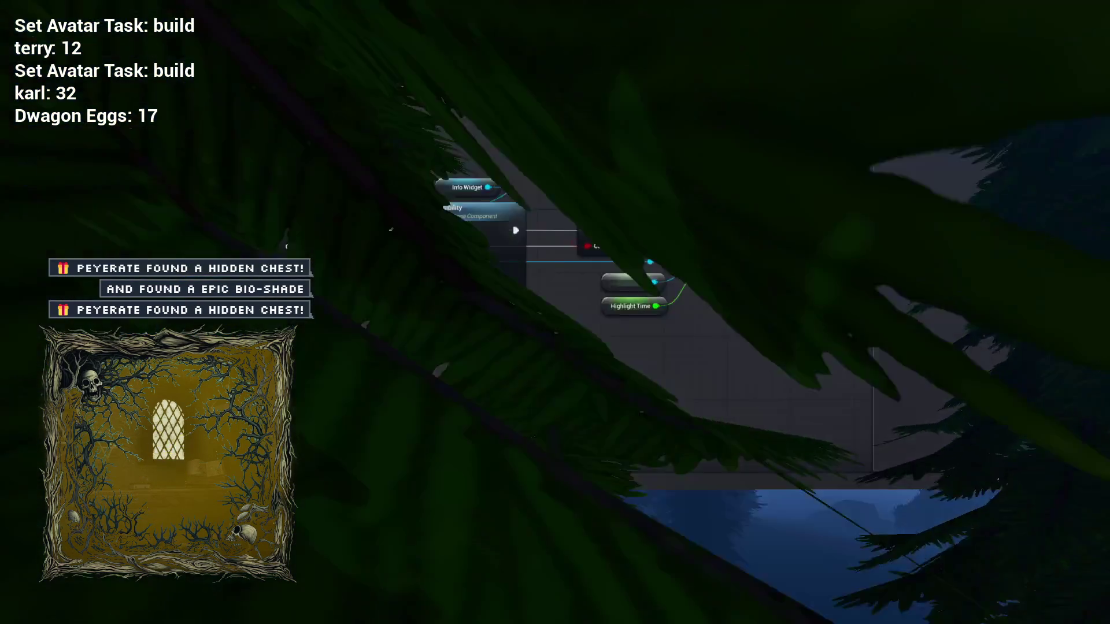
- Keep the ActivateText name unchanged, hide the Details panel, and review the cast, visibility and branch nodes
{"action": "left_click_drag", "start_coordinate": [435, 144], "coordinate": [640, 161]}
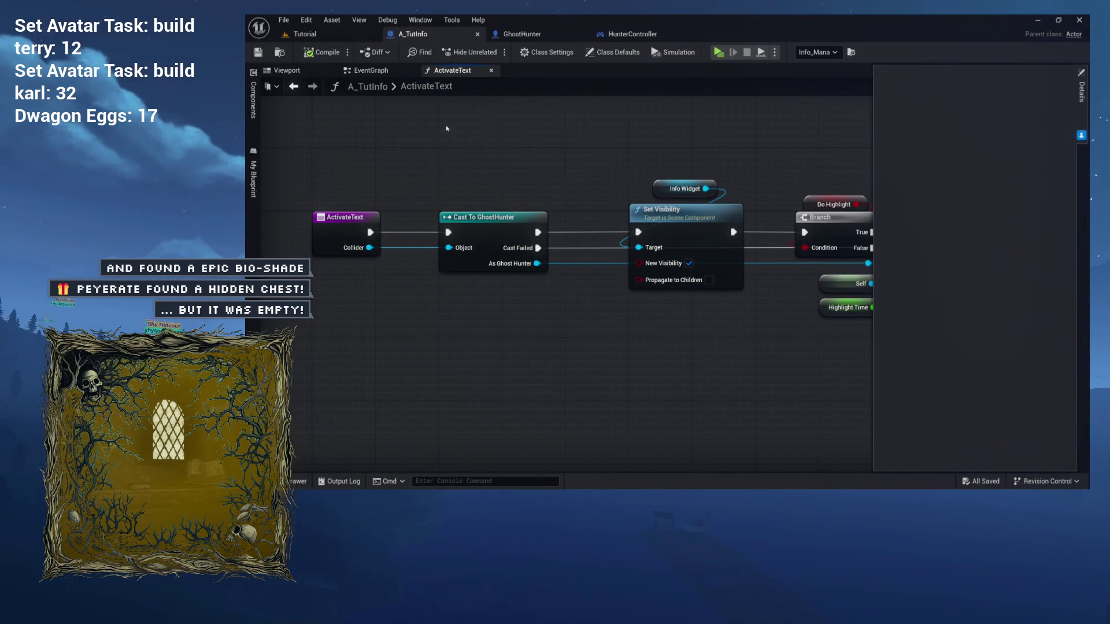
{"action": "double_click", "coordinate": [427, 86]}
{"action": "left_click", "coordinate": [573, 98]}
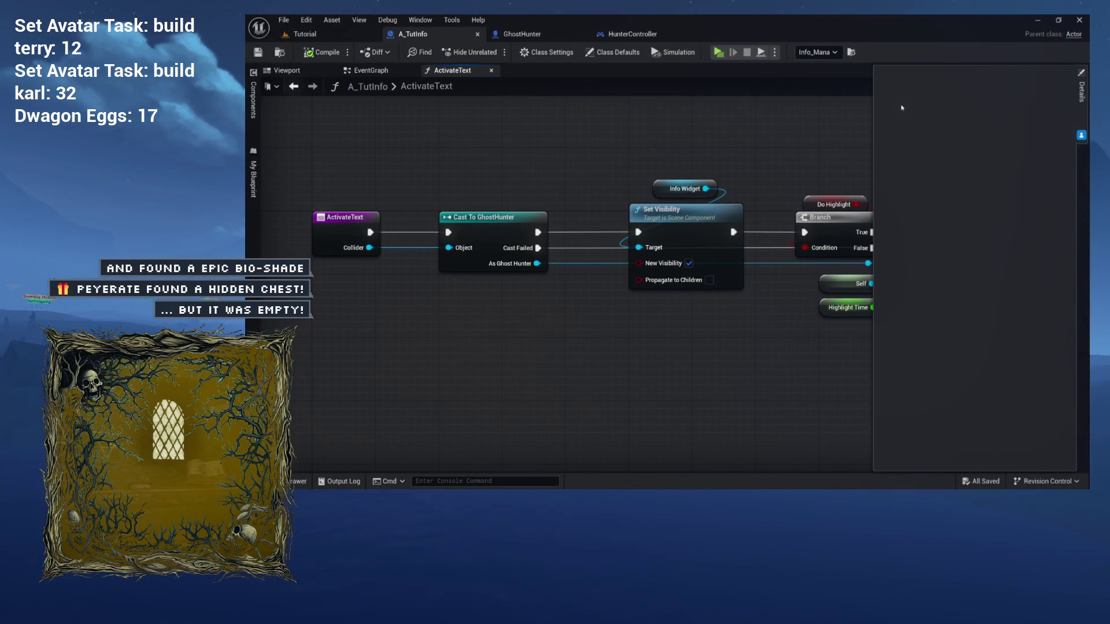
{"action": "left_click", "coordinate": [789, 143]}
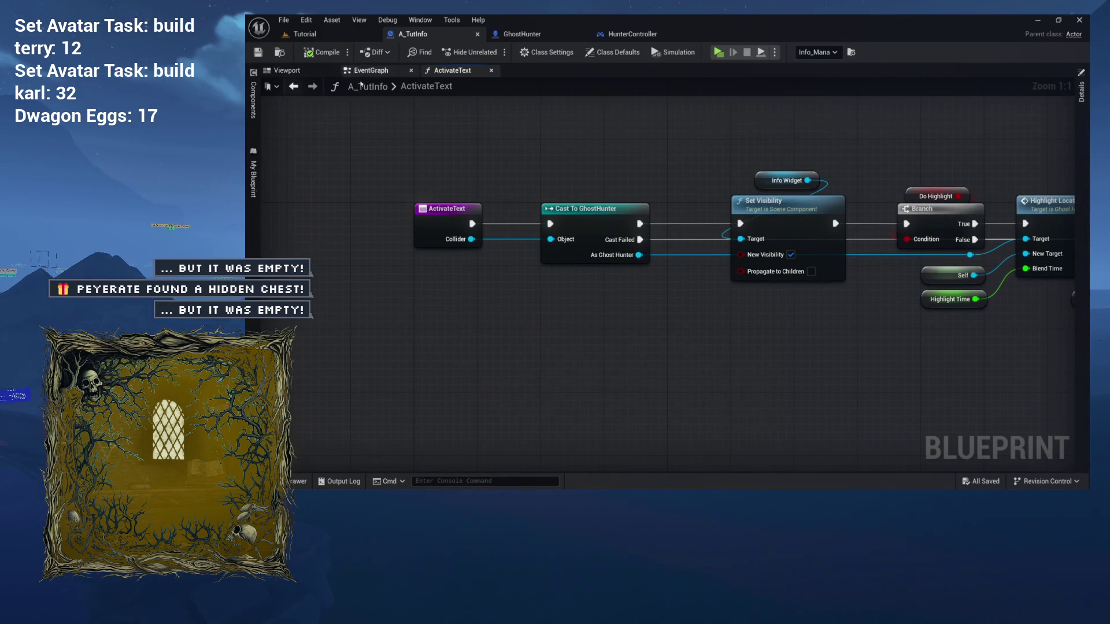
{"action": "left_click_drag", "start_coordinate": [639, 255], "coordinate": [674, 193]}
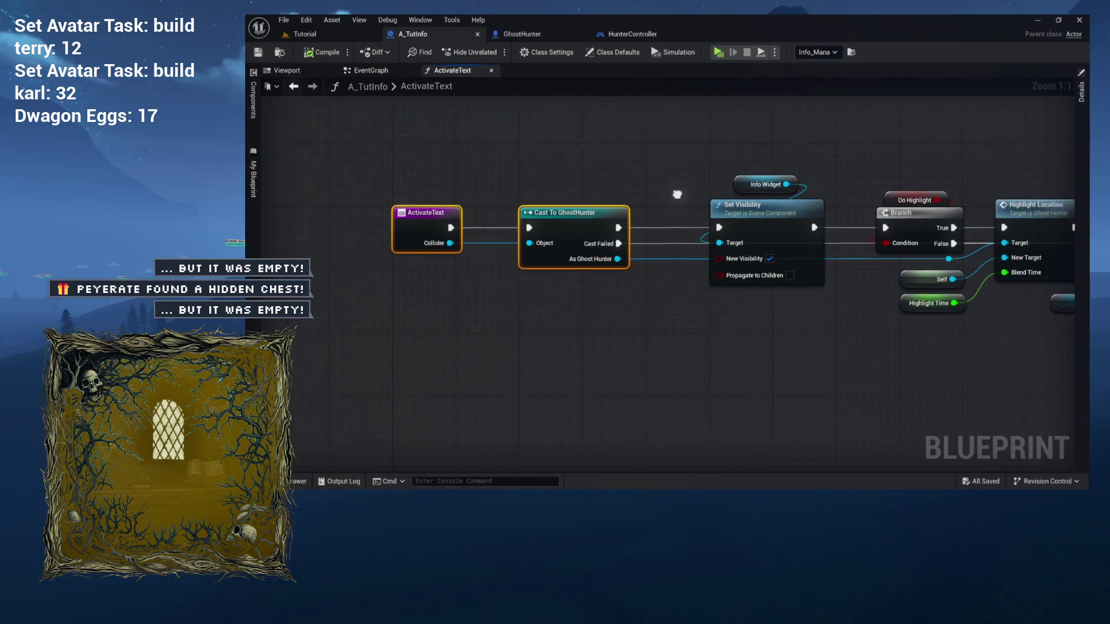
{"action": "mouse_move", "coordinate": [448, 150]}
{"action": "left_mouse_down"}
{"action": "mouse_move", "coordinate": [782, 273]}
{"action": "mouse_move", "coordinate": [704, 185]}
{"action": "mouse_move", "coordinate": [612, 184]}
{"action": "left_mouse_up"}
{"action": "left_click_drag", "start_coordinate": [471, 175], "coordinate": [575, 175]}
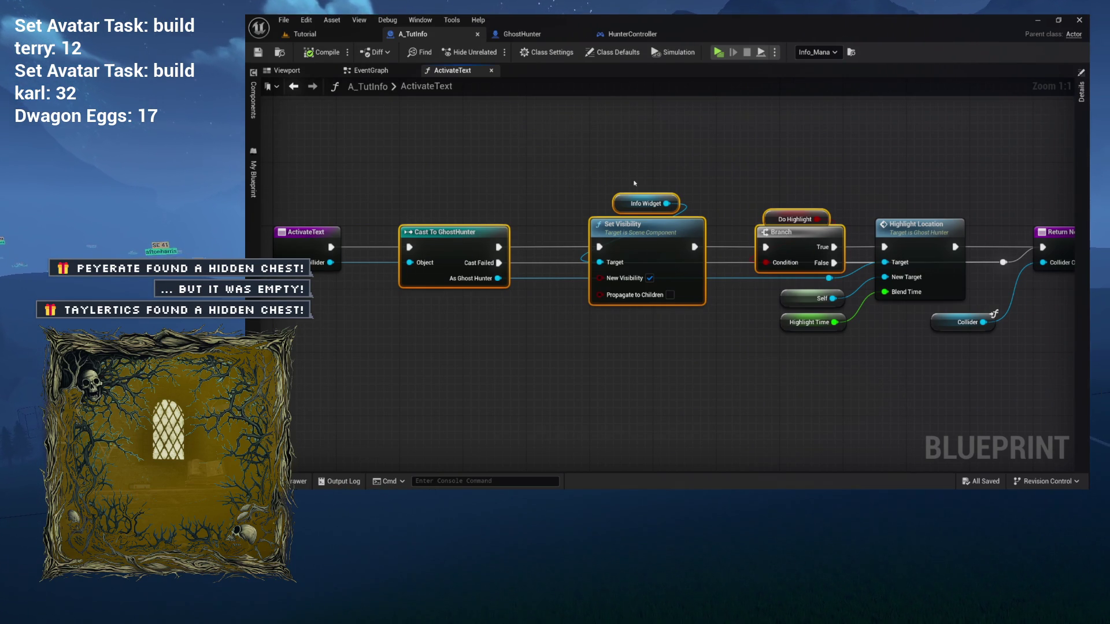
- From the EventGraph, open the ActivateText function and select the Branch through Return Node group
{"action": "left_click", "coordinate": [385, 71]}
{"action": "mouse_move", "coordinate": [503, 181]}
{"action": "left_mouse_down"}
{"action": "mouse_move", "coordinate": [578, 187]}
{"action": "mouse_move", "coordinate": [791, 281]}
{"action": "left_mouse_up"}
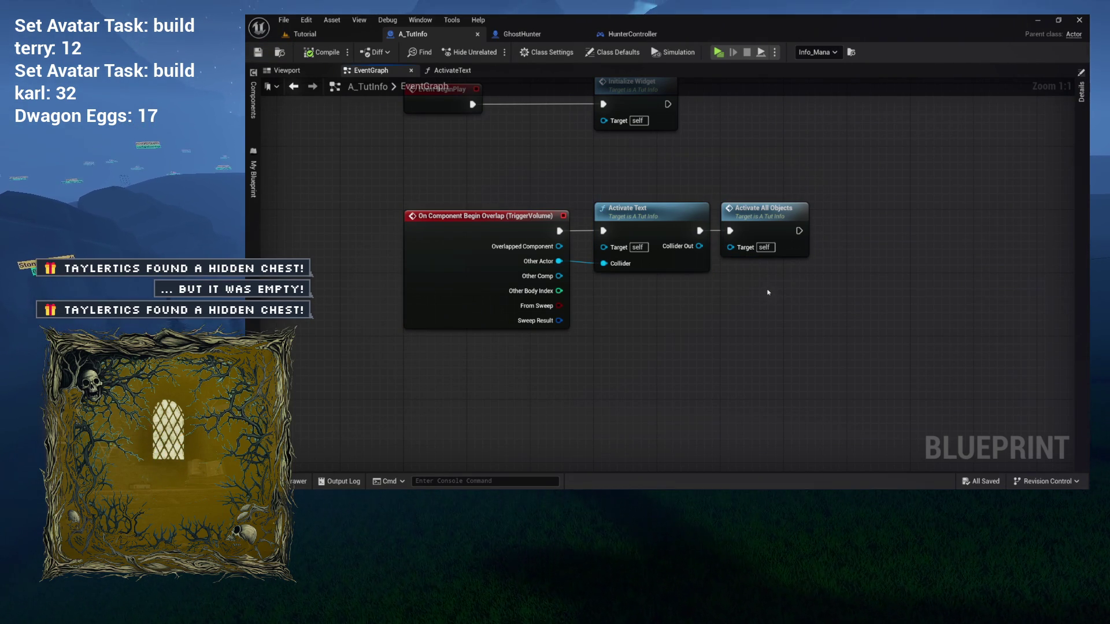
{"action": "double_click", "coordinate": [654, 218]}
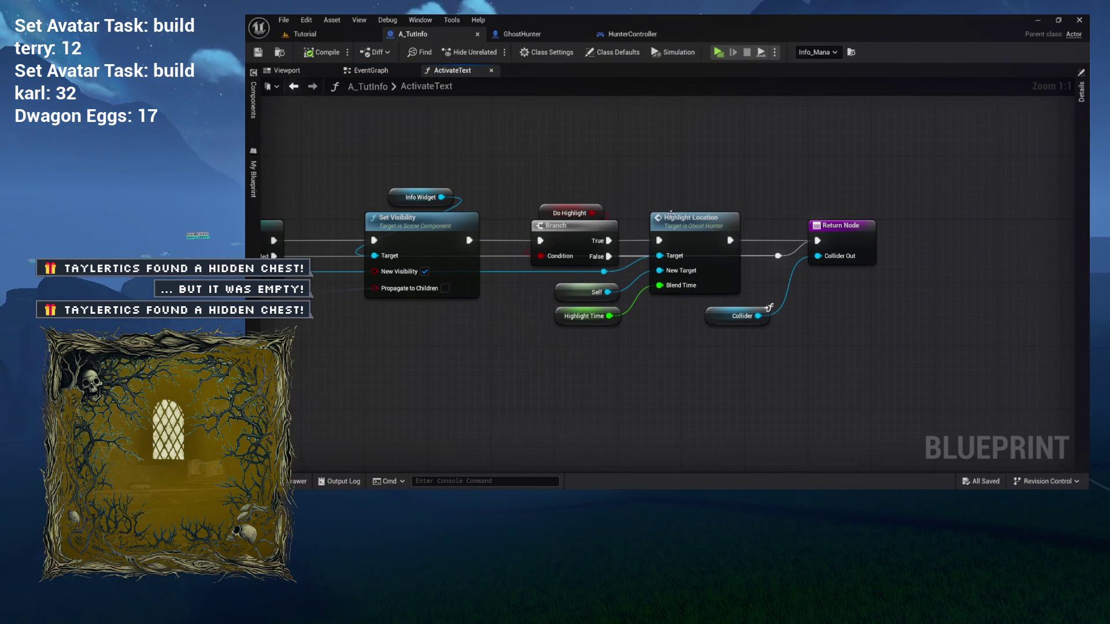
{"action": "left_click_drag", "start_coordinate": [706, 218], "coordinate": [619, 198]}
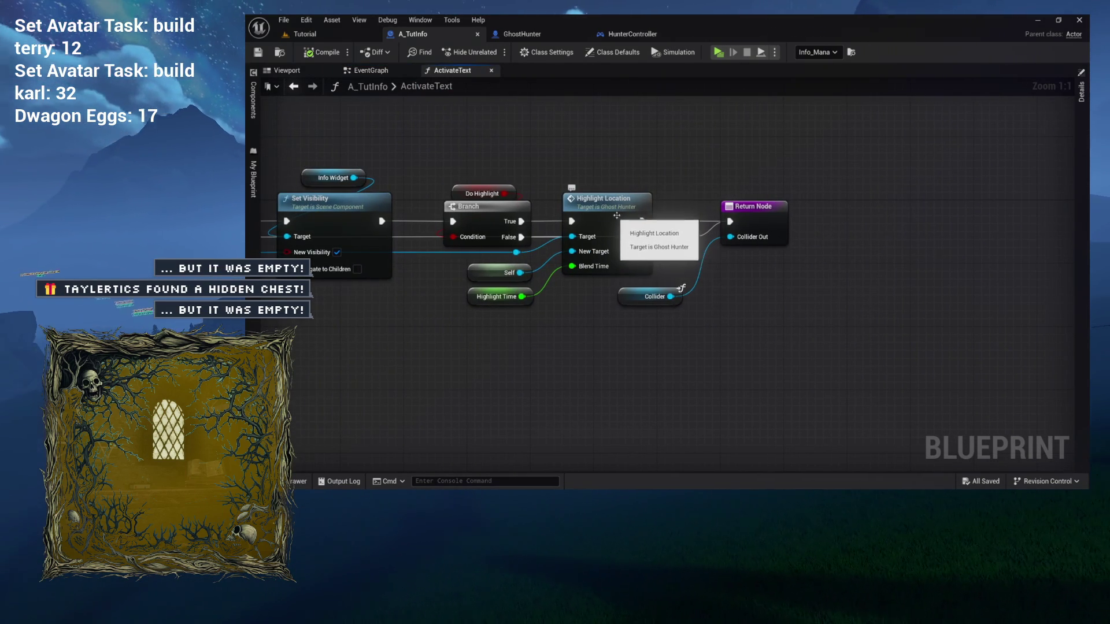
{"action": "mouse_move", "coordinate": [490, 161]}
{"action": "left_mouse_down"}
{"action": "mouse_move", "coordinate": [791, 271]}
{"action": "mouse_move", "coordinate": [823, 313]}
{"action": "left_mouse_up"}
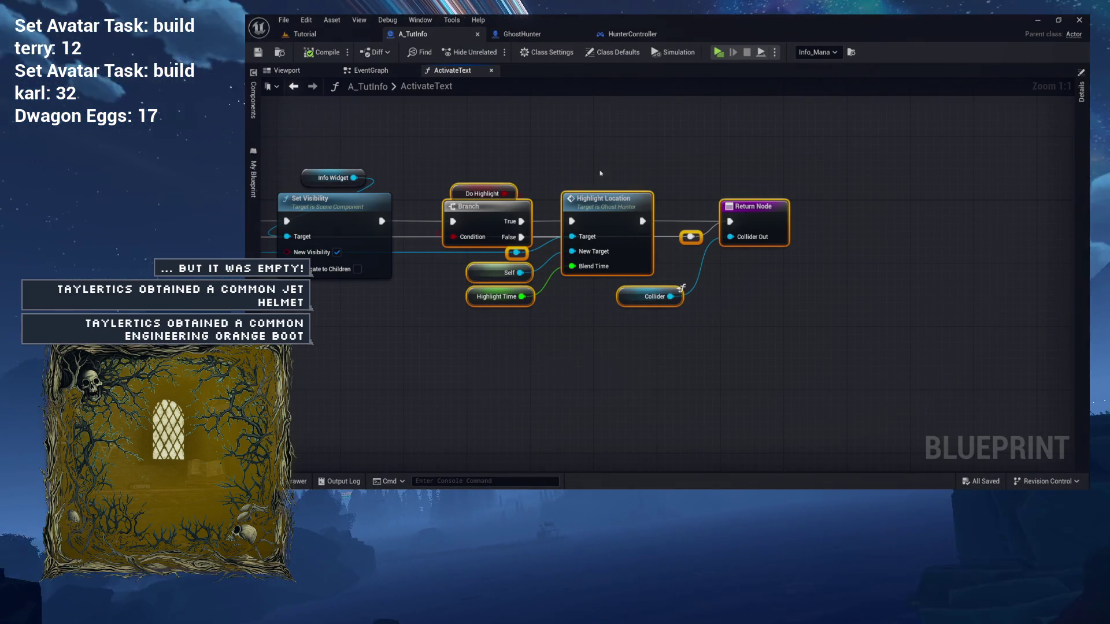
{"action": "mouse_move", "coordinate": [483, 157]}
{"action": "left_mouse_down"}
{"action": "mouse_move", "coordinate": [738, 286]}
{"action": "mouse_move", "coordinate": [780, 325]}
{"action": "left_mouse_up"}
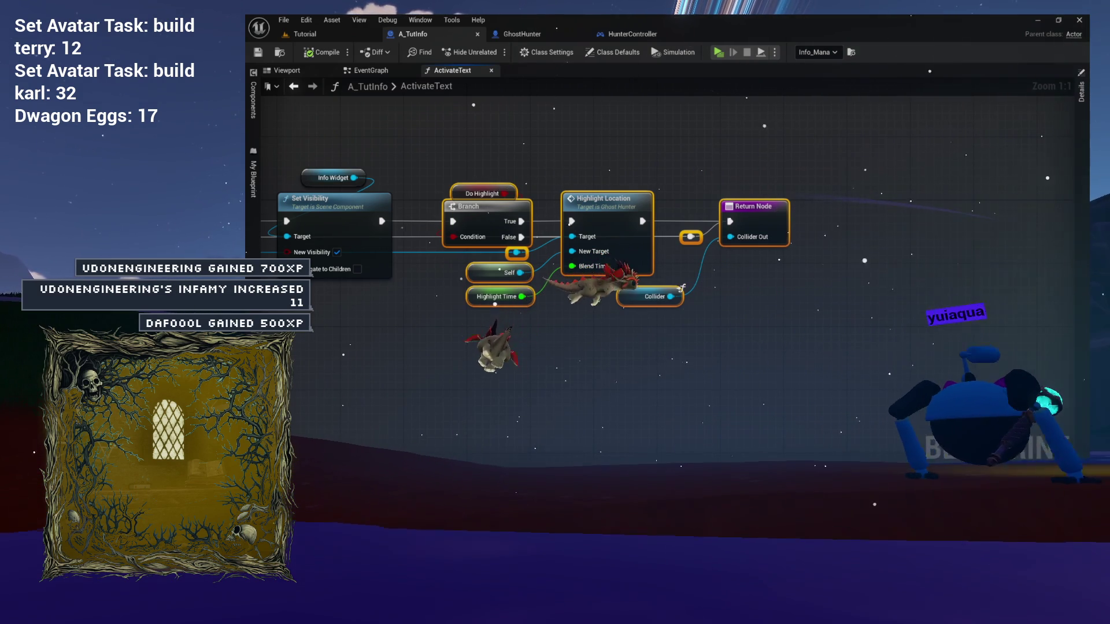
- Nudge the Collider getter up-left toward Highlight Location and box-select the Branch-to-Return nodes for review
{"action": "left_click_drag", "start_coordinate": [587, 154], "coordinate": [672, 170]}
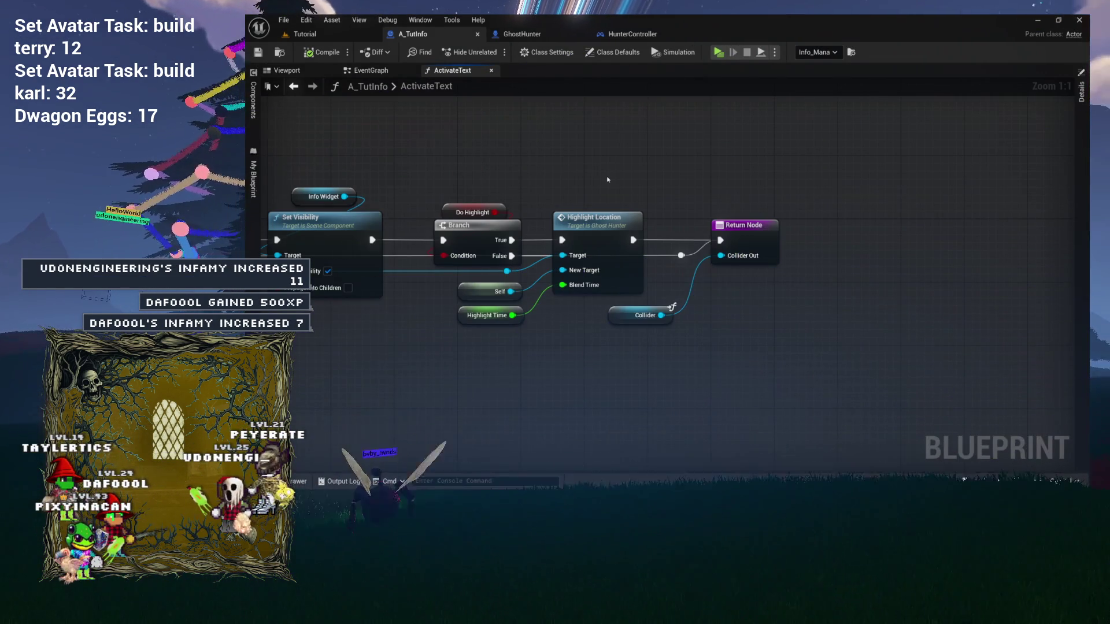
{"action": "left_click_drag", "start_coordinate": [627, 323], "coordinate": [603, 314]}
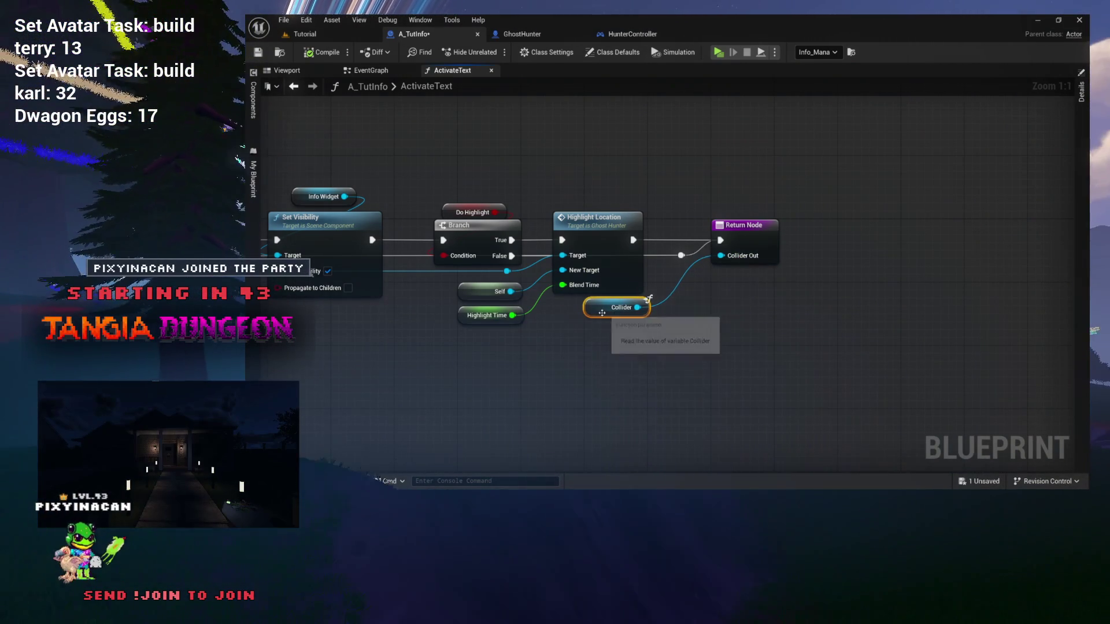
{"action": "left_click_drag", "start_coordinate": [780, 212], "coordinate": [669, 264]}
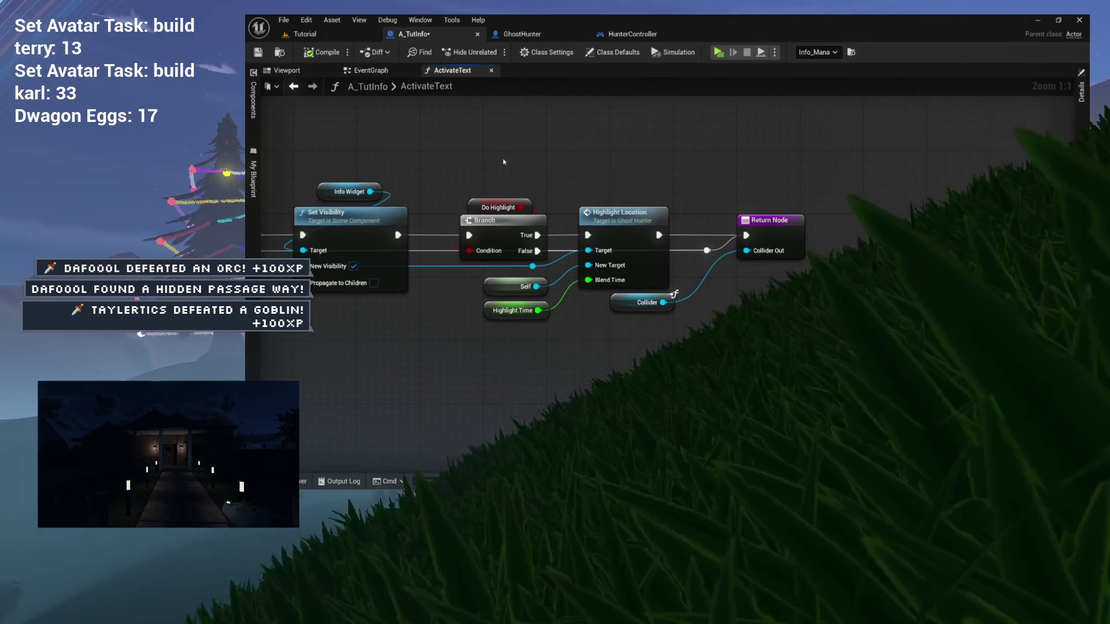
{"action": "left_click_drag", "start_coordinate": [821, 194], "coordinate": [462, 326]}
{"action": "left_click", "coordinate": [609, 196]}
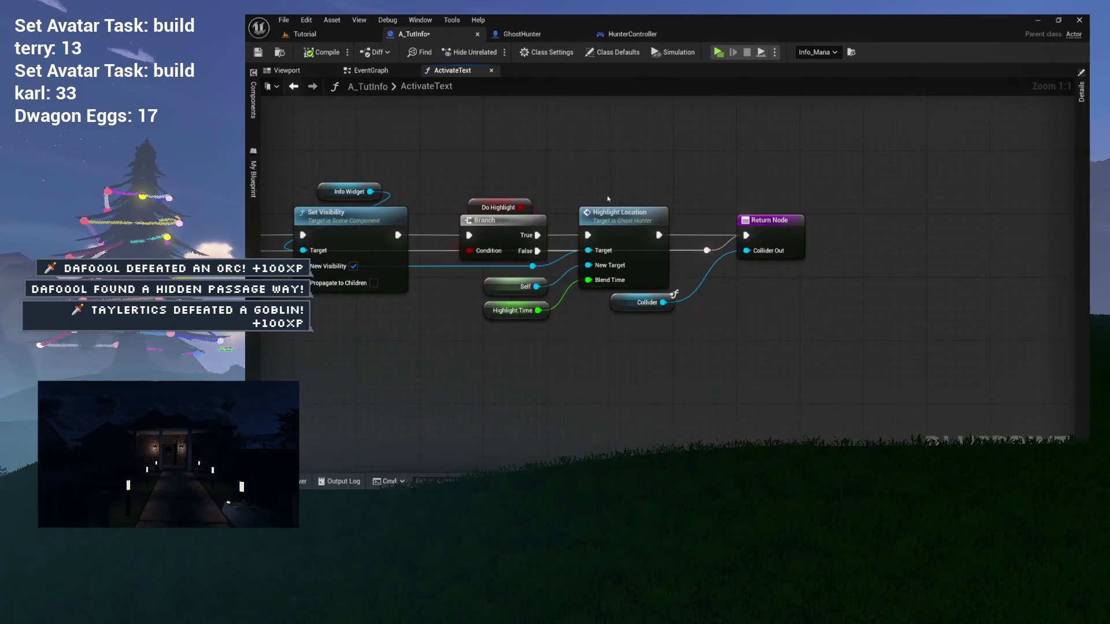
- Open GhostHunter's HighlightLocation function and delete its Add Input Vector node
{"action": "double_click", "coordinate": [611, 216]}
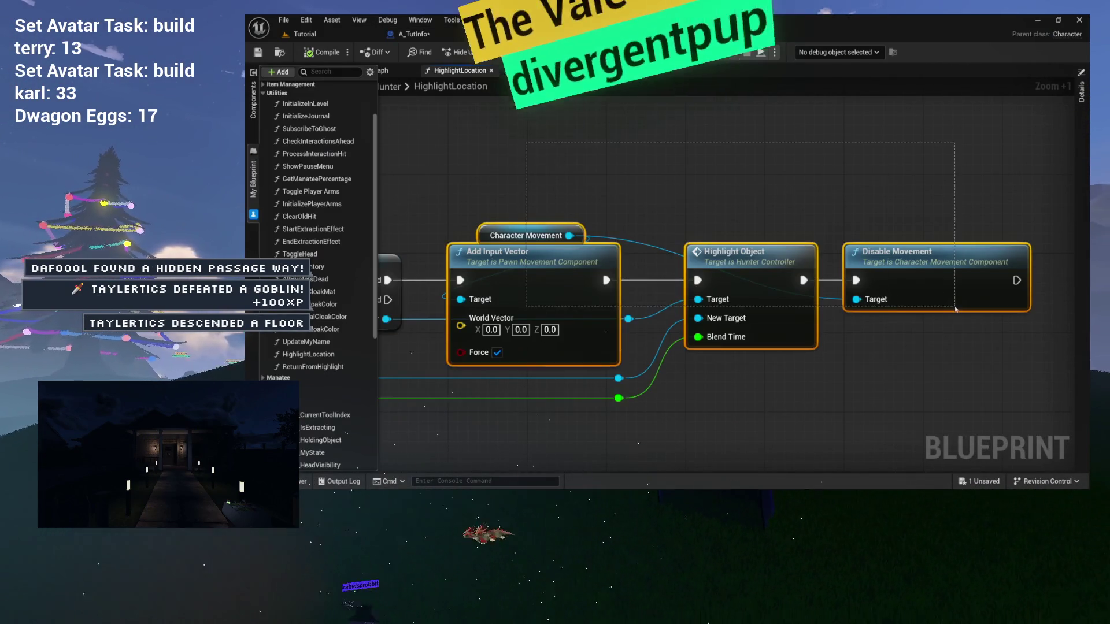
{"action": "left_click_drag", "start_coordinate": [958, 352], "coordinate": [830, 297]}
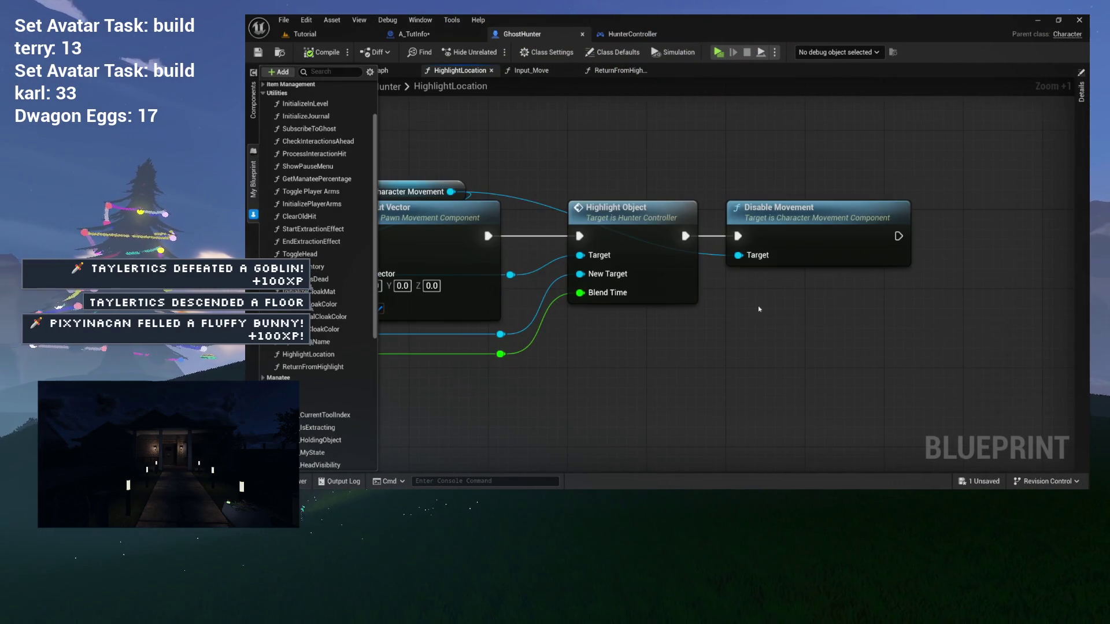
{"action": "scroll", "coordinate": [759, 309], "scroll_direction": "down", "scroll_amount": 3}
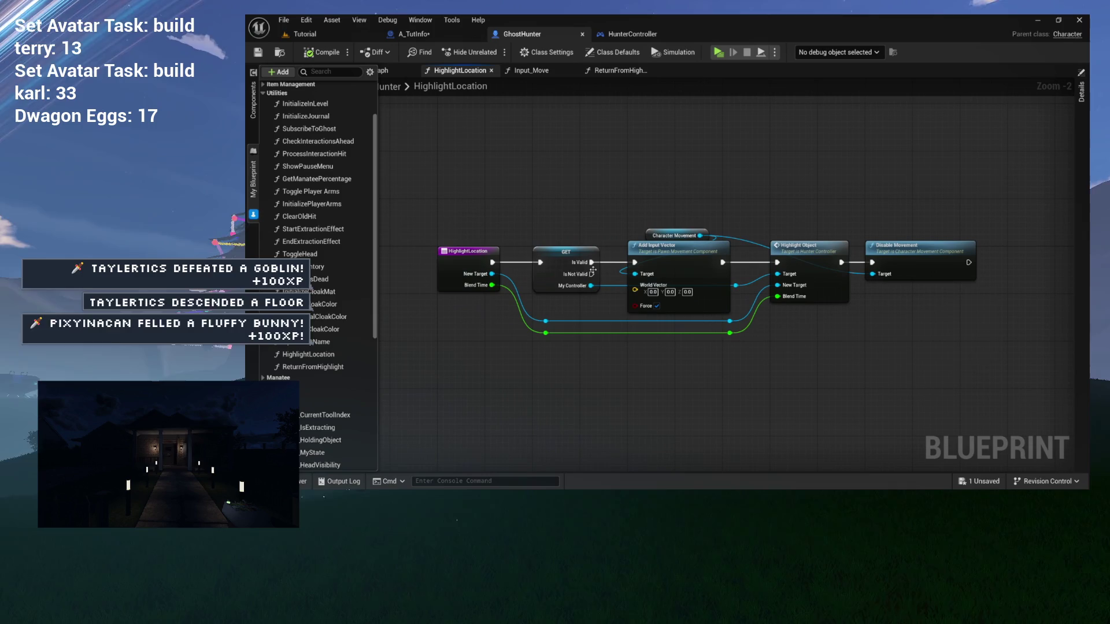
{"action": "key", "text": "ctrl+z"}
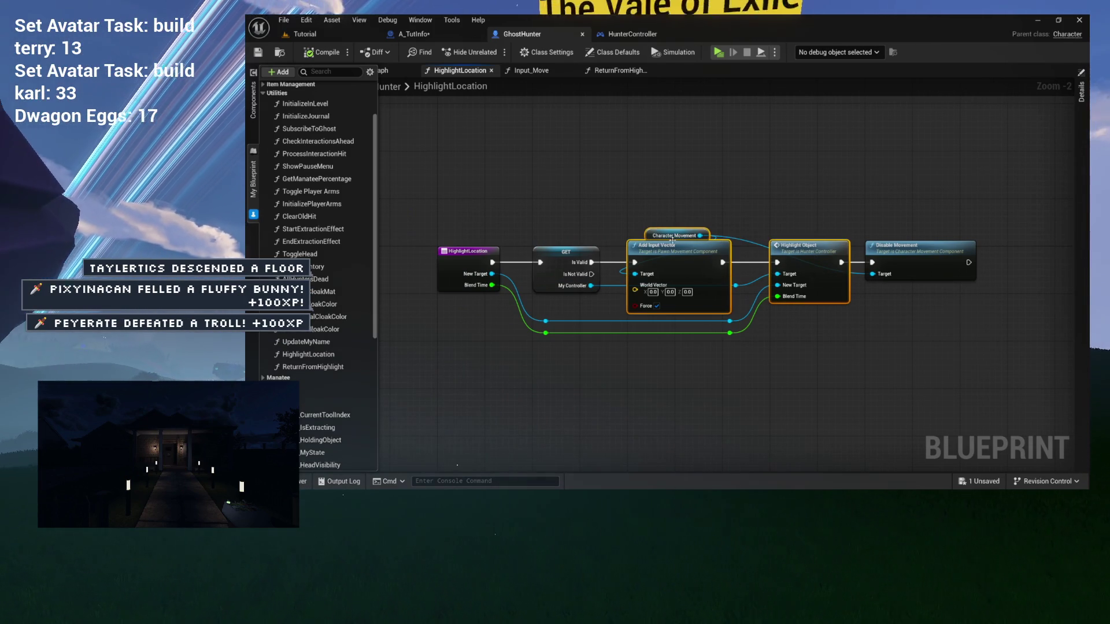
{"action": "left_click", "coordinate": [723, 227]}
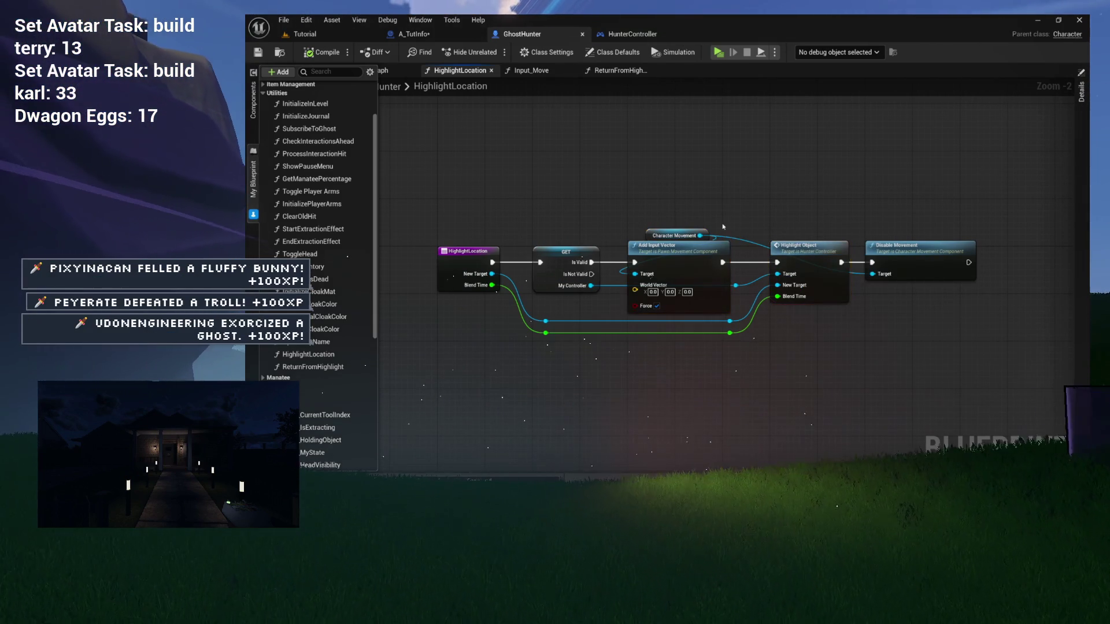
{"action": "left_click_drag", "start_coordinate": [759, 215], "coordinate": [652, 193]}
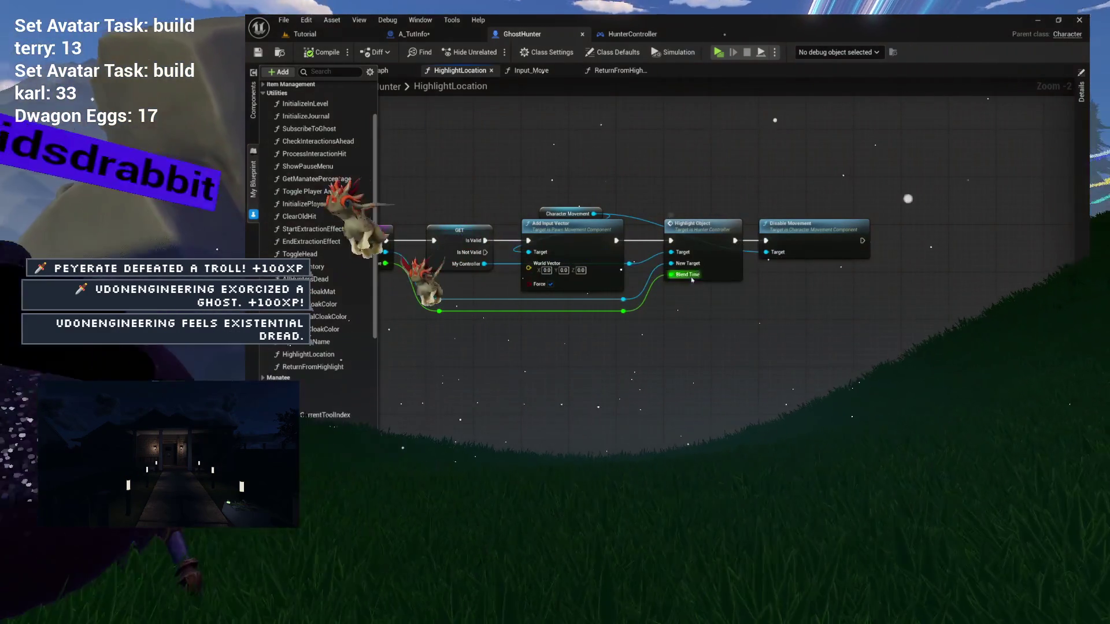
{"action": "scroll", "coordinate": [663, 247], "scroll_direction": "up", "scroll_amount": 2}
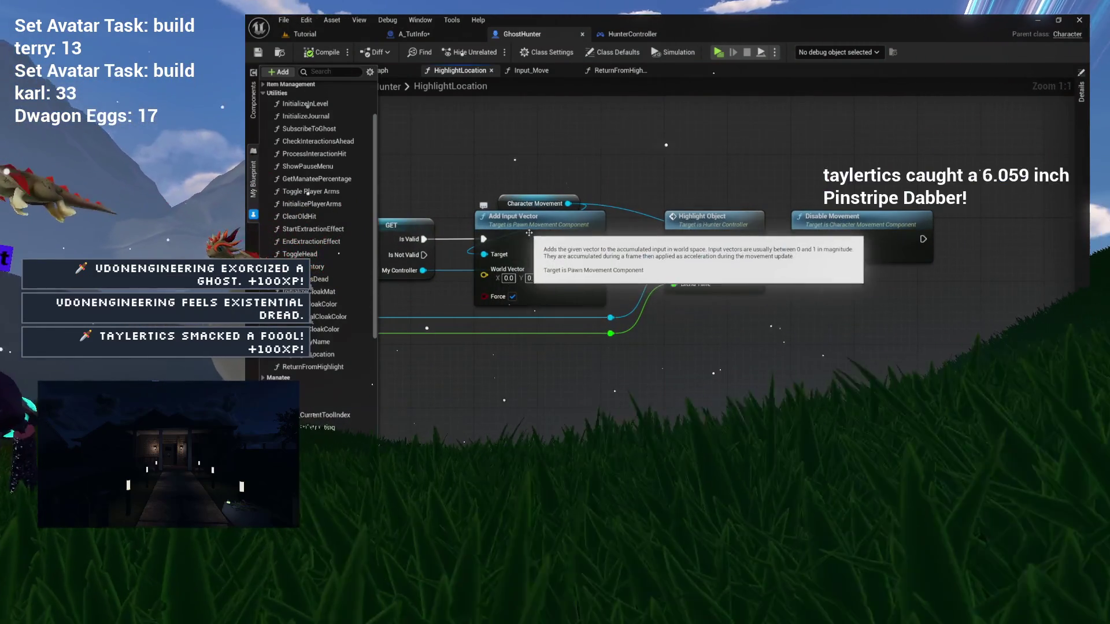
{"action": "left_click", "coordinate": [515, 223]}
{"action": "mouse_move", "coordinate": [515, 223]}
{"action": "left_mouse_down"}
{"action": "mouse_move", "coordinate": [626, 227]}
{"action": "mouse_move", "coordinate": [626, 194]}
{"action": "mouse_move", "coordinate": [671, 347]}
{"action": "mouse_move", "coordinate": [699, 374]}
{"action": "left_mouse_up"}
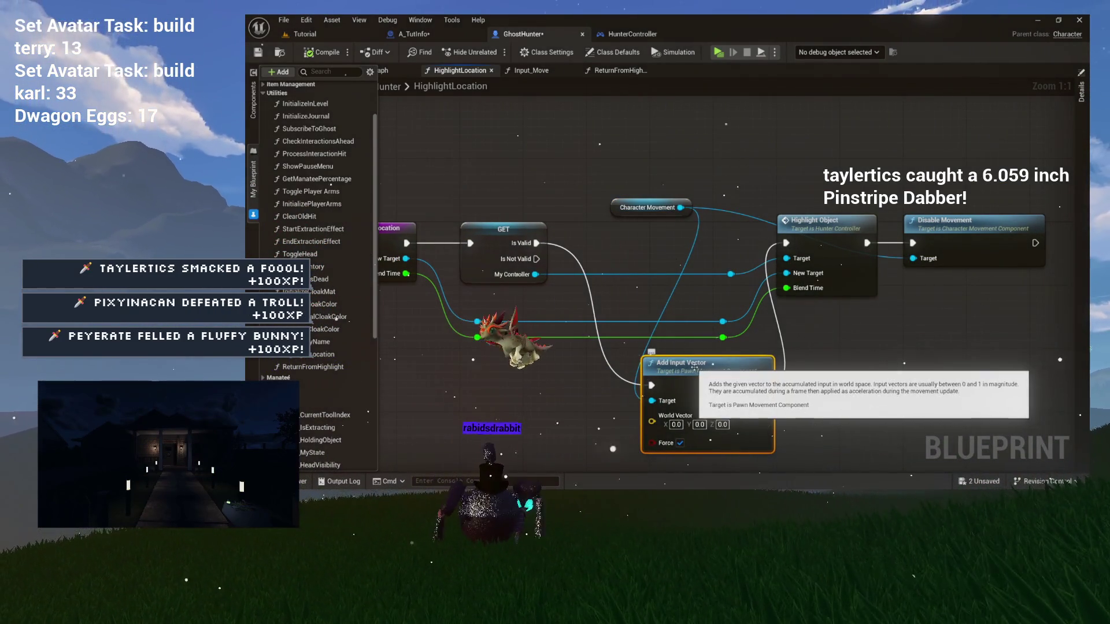
{"action": "key", "text": "Delete"}
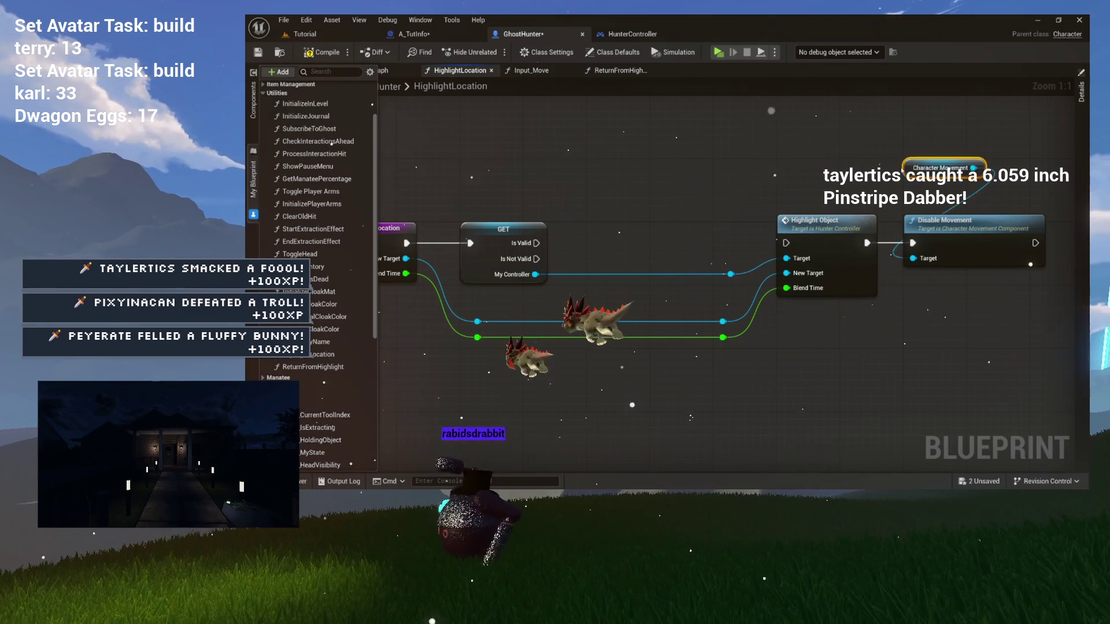
- Place Character Movement beside Disable Movement, wire Is Valid into Highlight Object, and pull those nodes toward GET
{"action": "left_click_drag", "start_coordinate": [948, 168], "coordinate": [963, 191]}
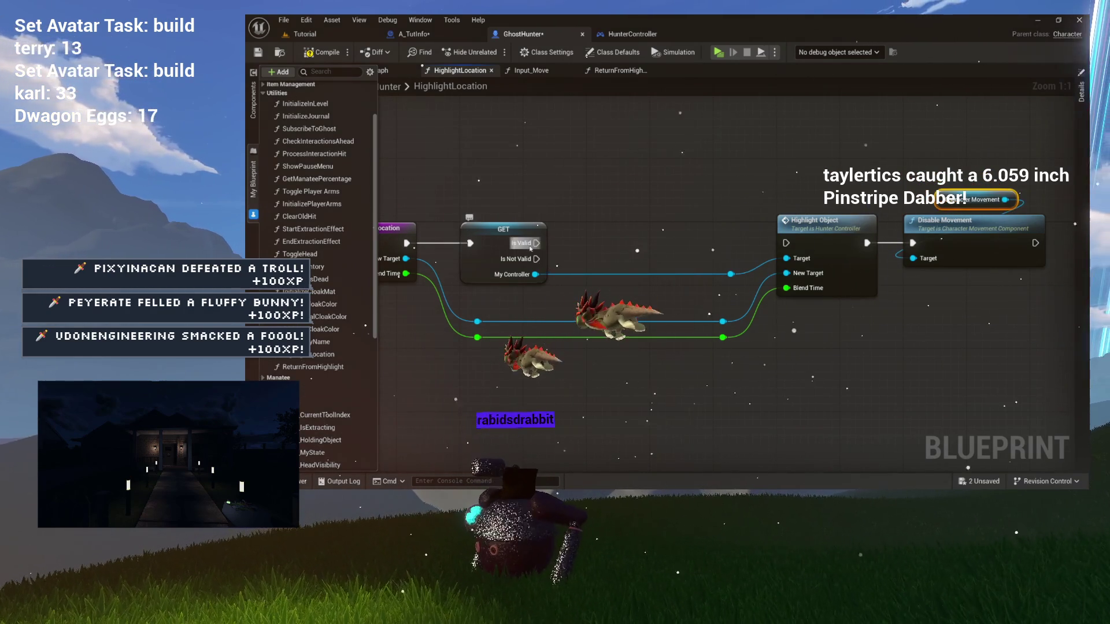
{"action": "left_click_drag", "start_coordinate": [727, 240], "coordinate": [786, 246]}
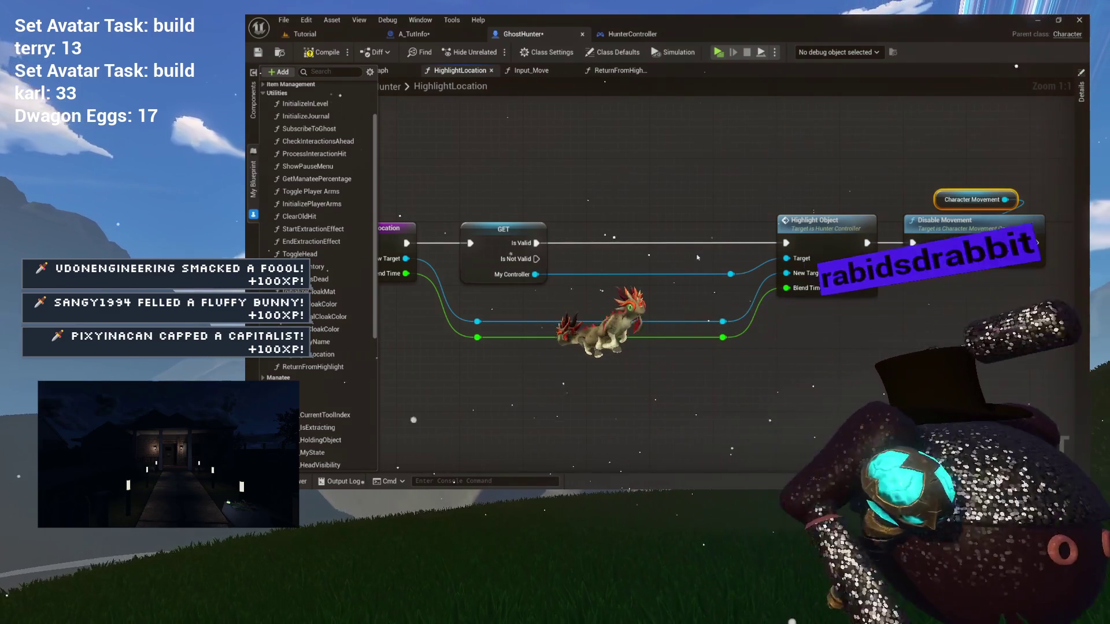
{"action": "mouse_move", "coordinate": [706, 161]}
{"action": "left_mouse_down"}
{"action": "mouse_move", "coordinate": [817, 231]}
{"action": "mouse_move", "coordinate": [1064, 341]}
{"action": "left_mouse_up"}
{"action": "left_click_drag", "start_coordinate": [981, 238], "coordinate": [823, 236]}
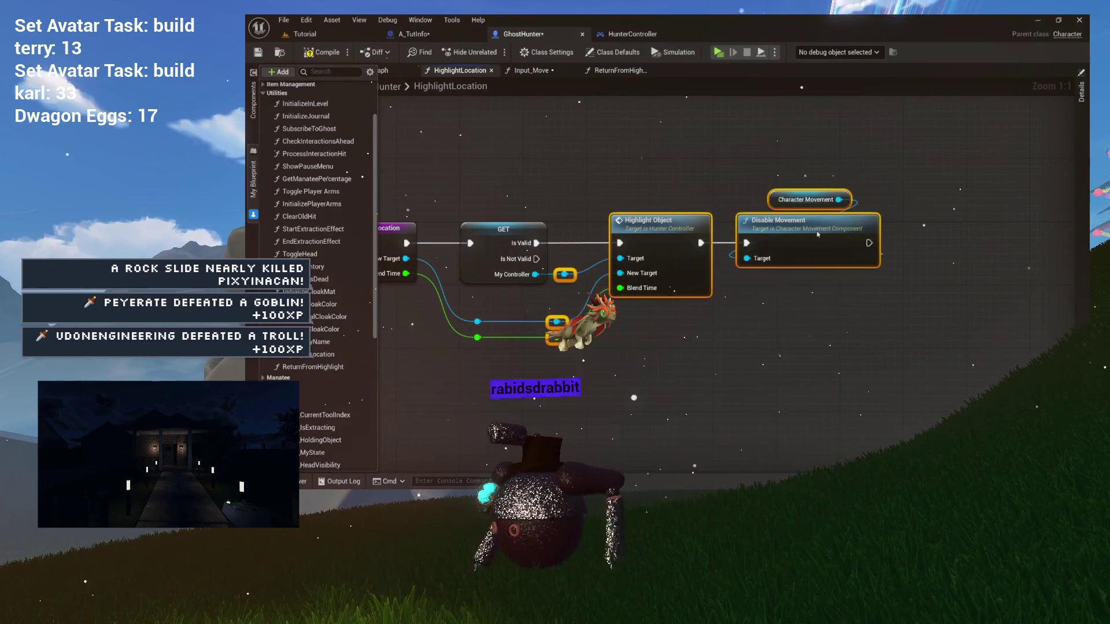
{"action": "left_click", "coordinate": [579, 293]}
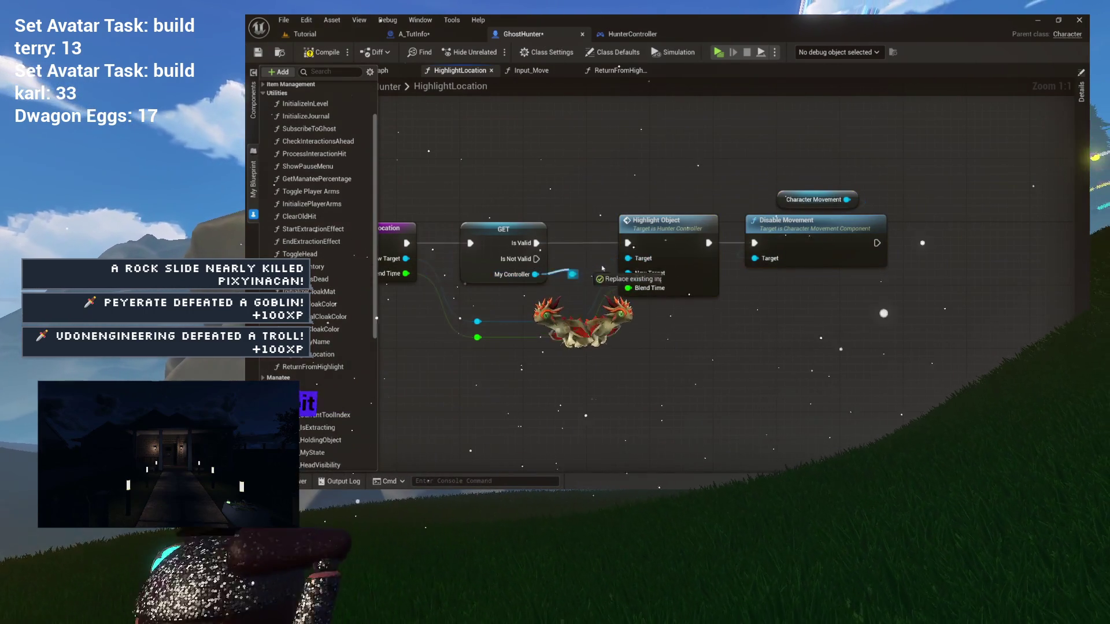
- Delete the reroute point on the controller wire and shift the following nodes left into a straight chain
{"action": "left_click", "coordinate": [573, 274]}
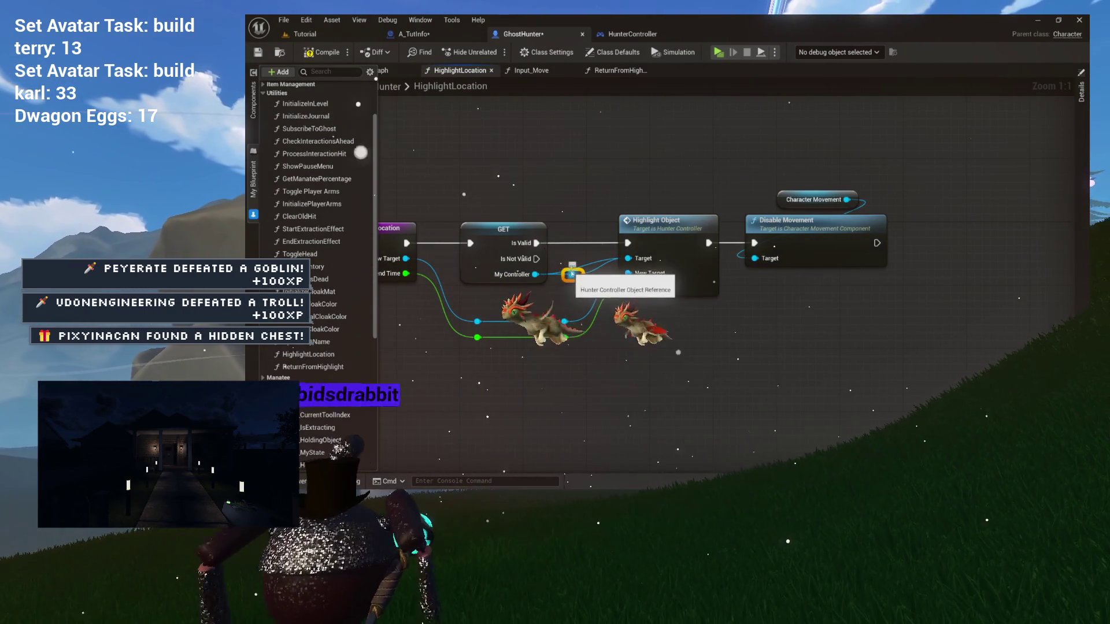
{"action": "key", "text": "Delete"}
{"action": "left_click_drag", "start_coordinate": [534, 202], "coordinate": [727, 344]}
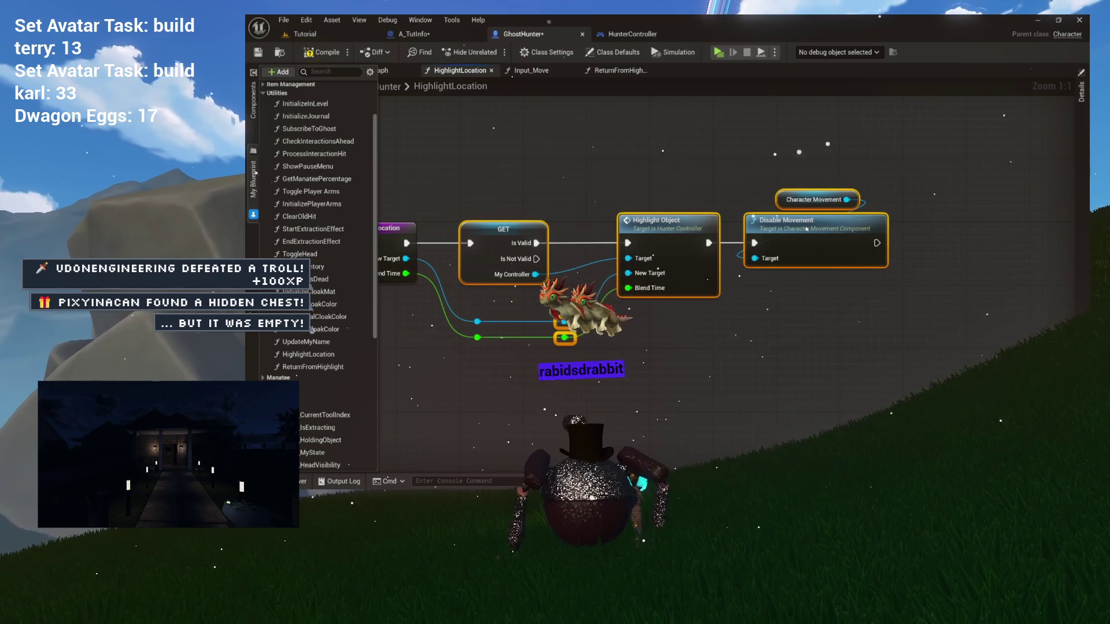
{"action": "left_click_drag", "start_coordinate": [553, 201], "coordinate": [532, 230]}
{"action": "left_click_drag", "start_coordinate": [657, 223], "coordinate": [625, 224]}
{"action": "left_click_drag", "start_coordinate": [552, 188], "coordinate": [666, 188]}
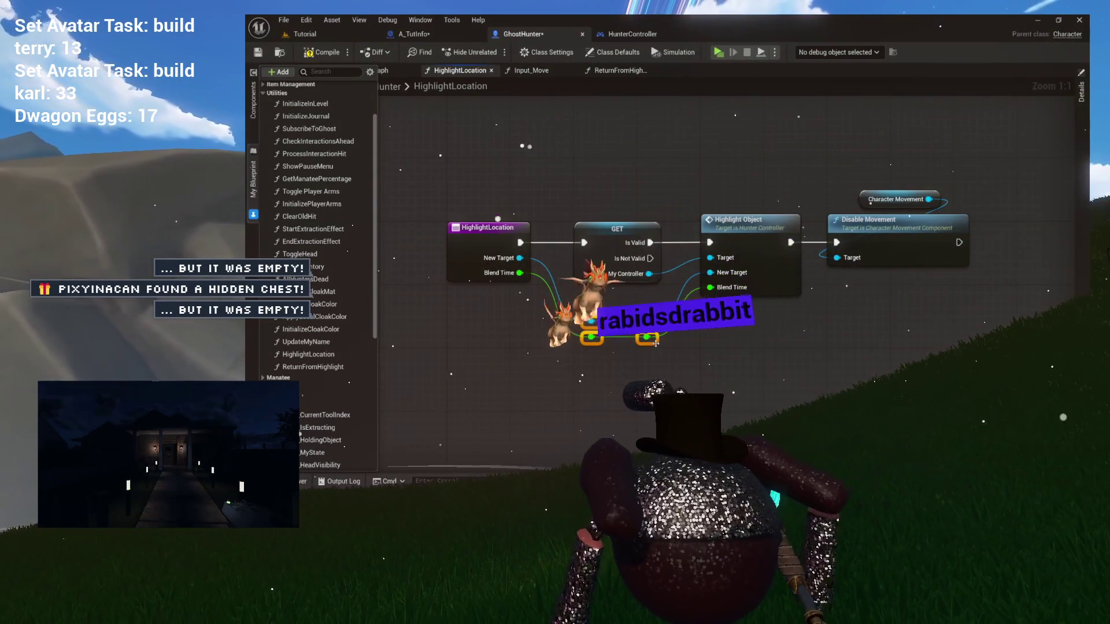
{"action": "left_click_drag", "start_coordinate": [739, 339], "coordinate": [670, 320]}
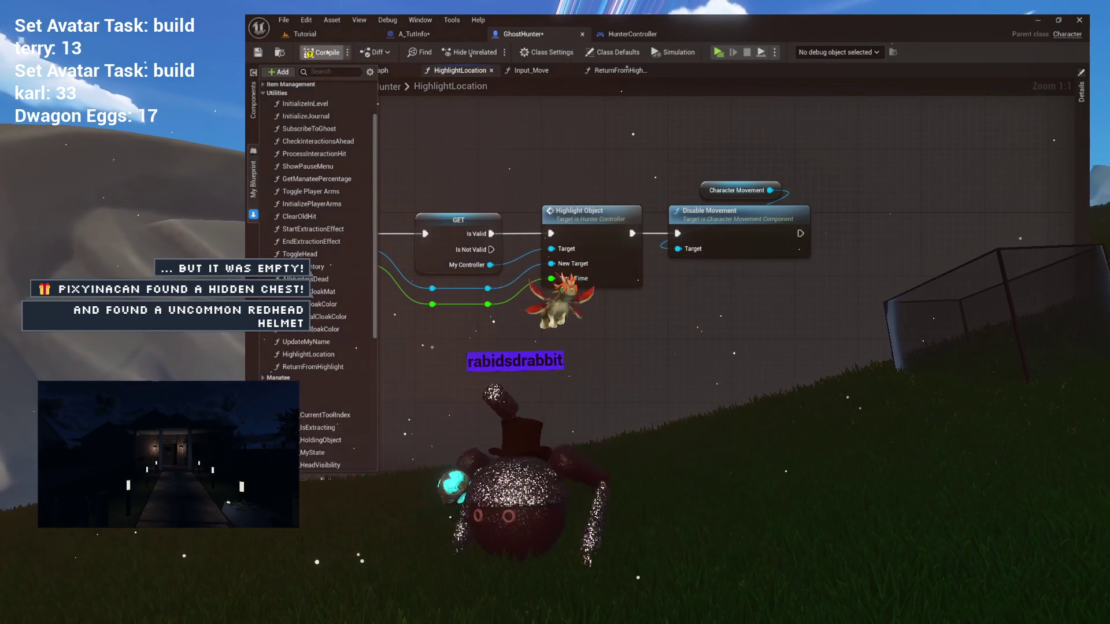
{"action": "mouse_move", "coordinate": [475, 165]}
{"action": "left_mouse_down"}
{"action": "mouse_move", "coordinate": [686, 165]}
{"action": "mouse_move", "coordinate": [600, 178]}
{"action": "left_mouse_up"}
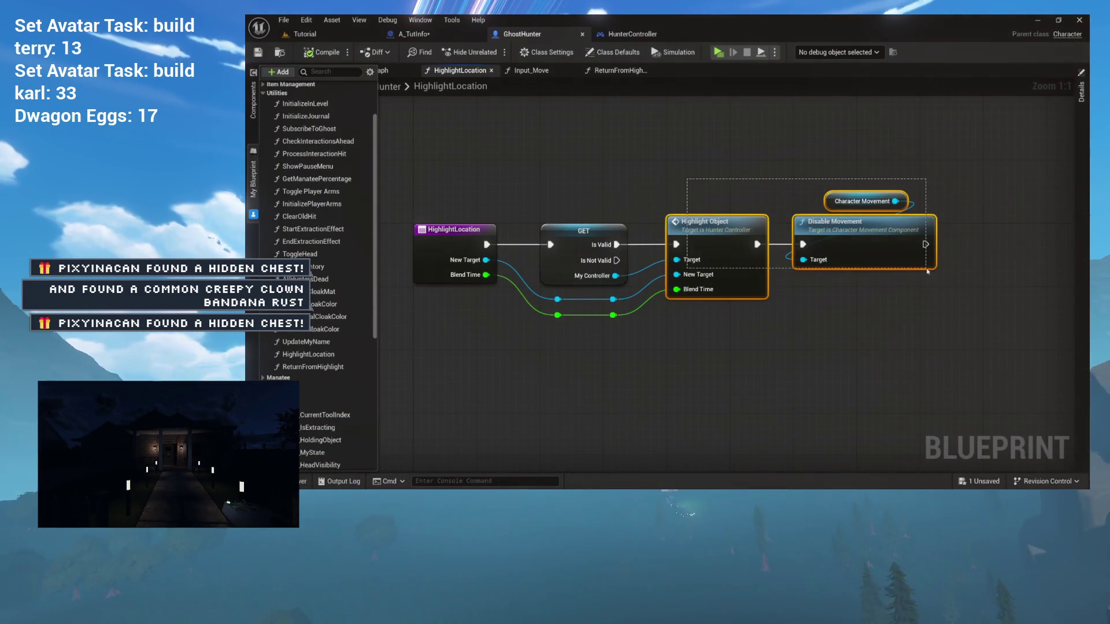
- Add a Boolean output named DidHighlight to the HighlightLocation function
{"action": "left_click_drag", "start_coordinate": [927, 271], "coordinate": [927, 271]}
{"action": "left_click", "coordinate": [577, 190]}
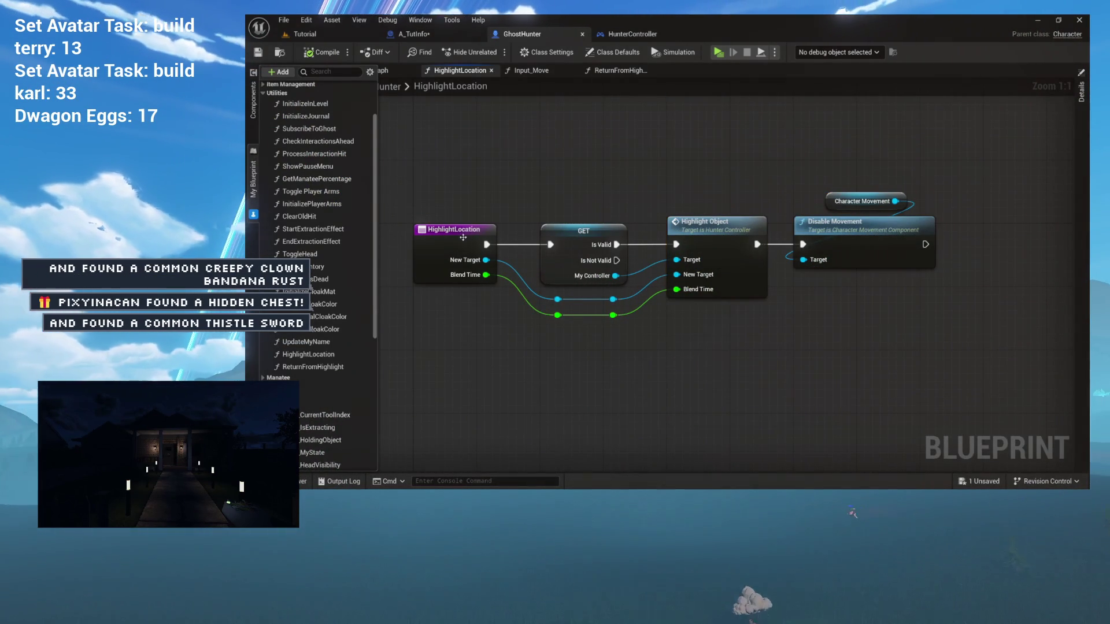
{"action": "left_click", "coordinate": [1081, 92]}
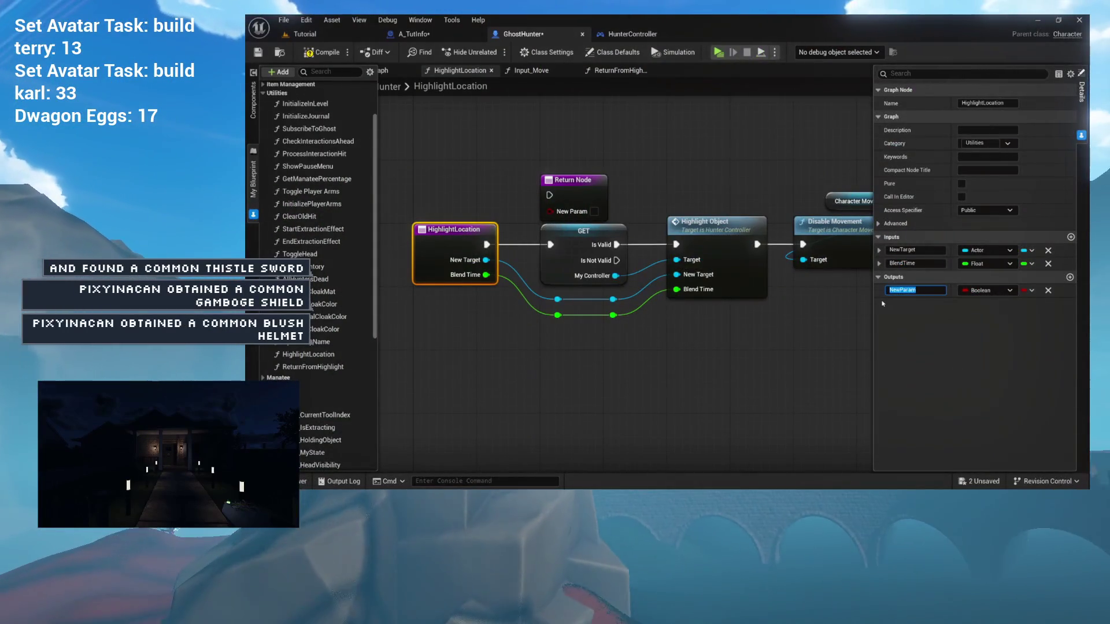
{"action": "type", "text": "DidHighl"}
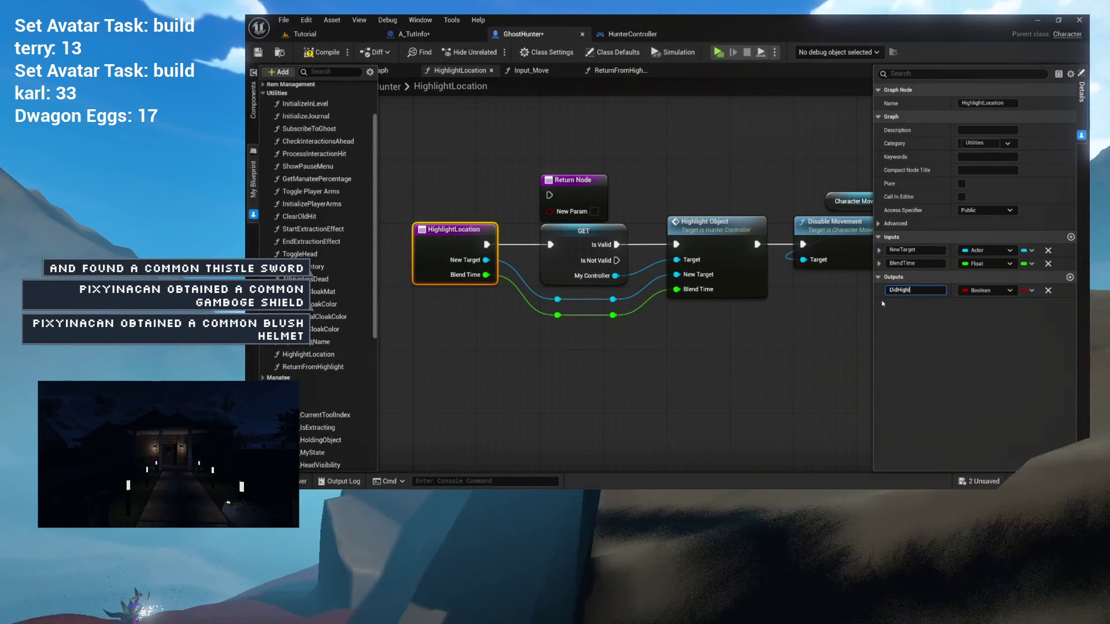
{"action": "type", "text": "ight"}
- Place the Return Node after Disable Movement, returning Did Highlight ticked
{"action": "left_click_drag", "start_coordinate": [675, 211], "coordinate": [591, 170]}
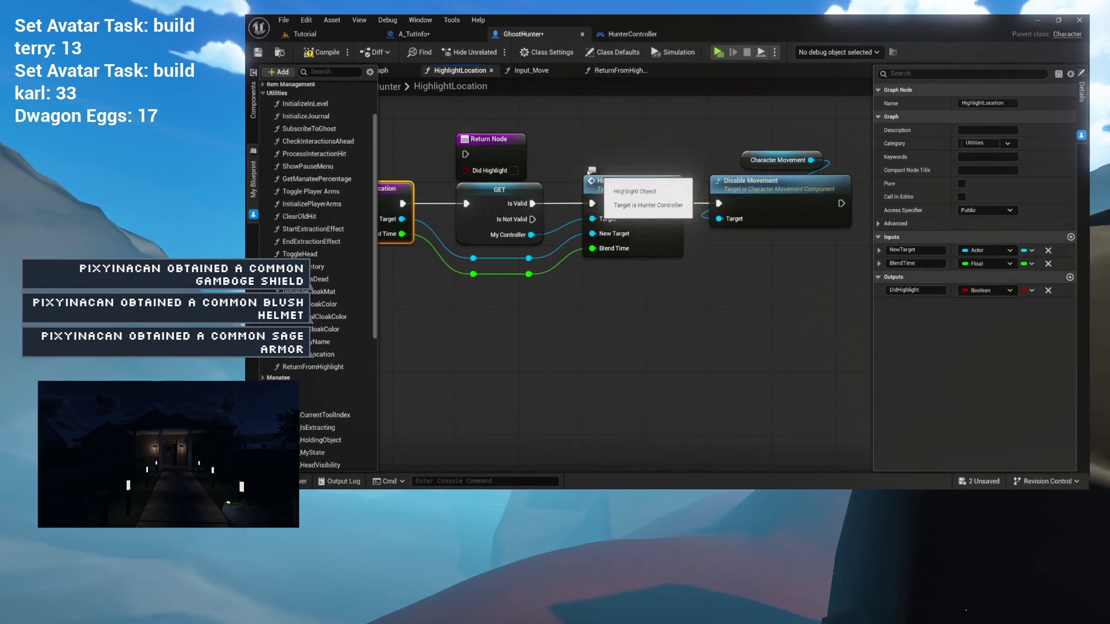
{"action": "left_click_drag", "start_coordinate": [513, 146], "coordinate": [762, 247]}
{"action": "left_click_drag", "start_coordinate": [540, 252], "coordinate": [784, 198]}
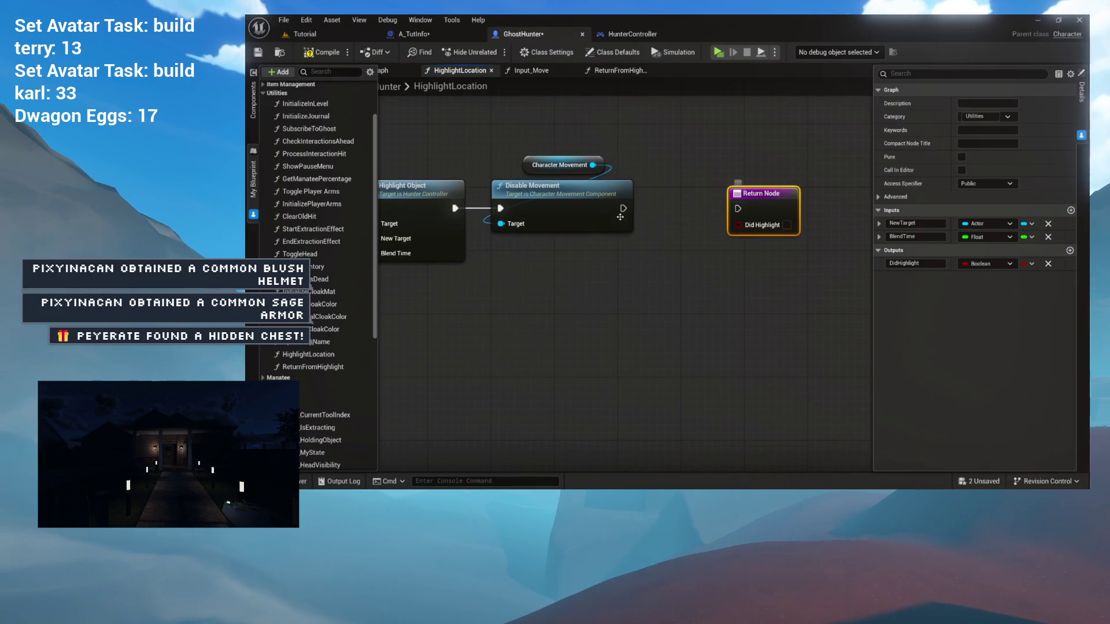
{"action": "mouse_move", "coordinate": [718, 201]}
{"action": "left_mouse_down"}
{"action": "mouse_move", "coordinate": [750, 196]}
{"action": "mouse_move", "coordinate": [812, 247]}
{"action": "left_mouse_up"}
{"action": "left_click", "coordinate": [787, 199]}
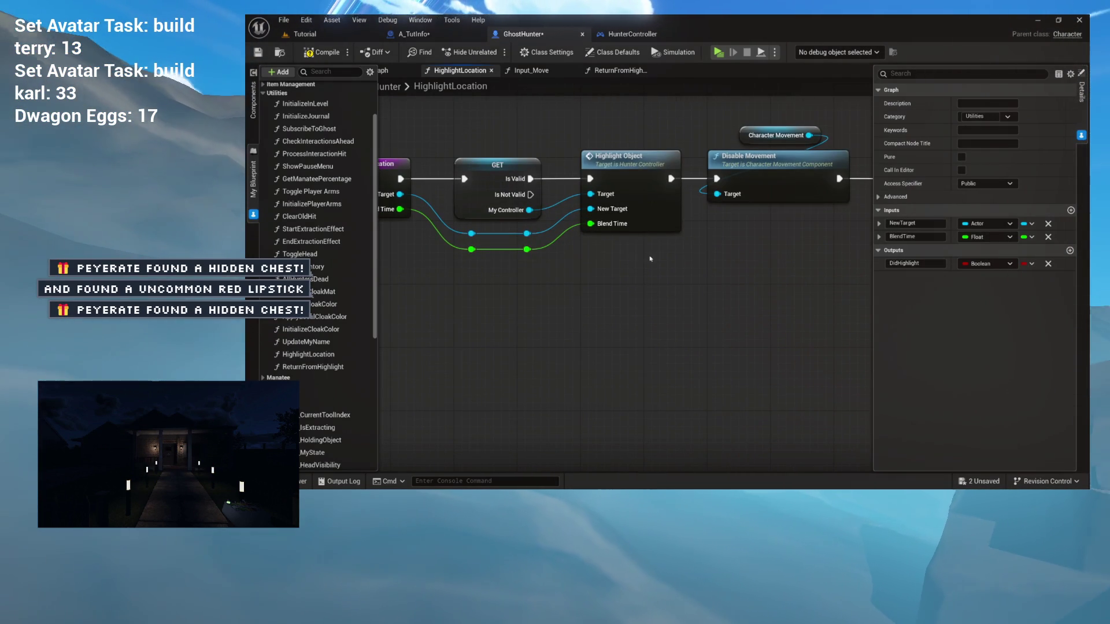
- Duplicate the Return Node and wire Is Not Valid into the copy with Did Highlight unticked
{"action": "key", "text": "ctrl+v"}
{"action": "mouse_move", "coordinate": [530, 195]}
{"action": "left_mouse_down"}
{"action": "mouse_move", "coordinate": [630, 274]}
{"action": "mouse_move", "coordinate": [615, 291]}
{"action": "left_mouse_up"}
{"action": "left_click", "coordinate": [638, 322]}
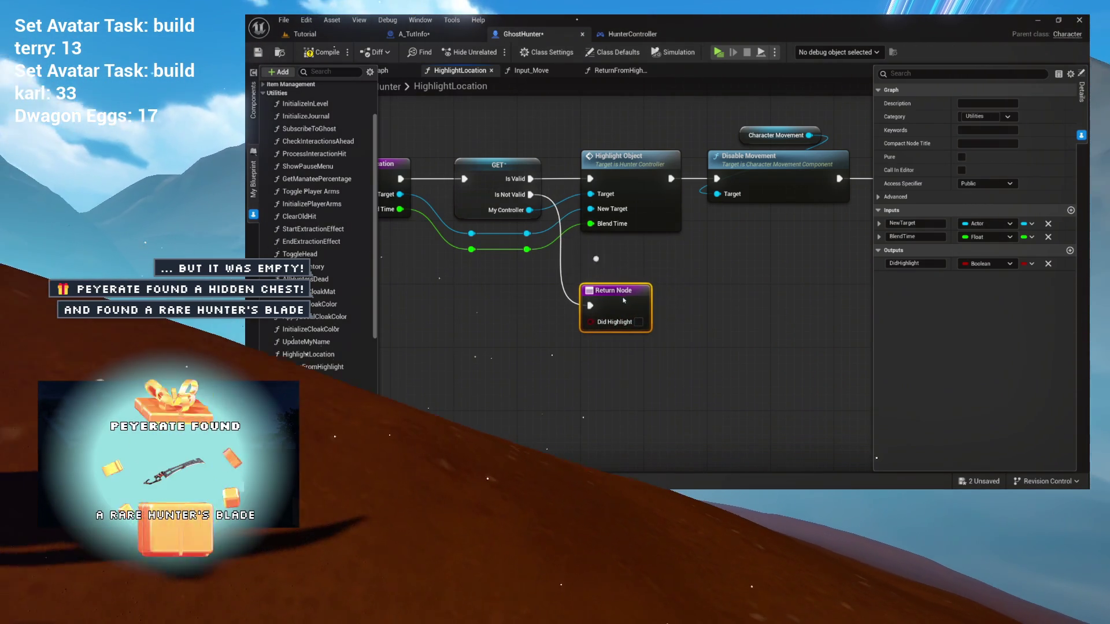
{"action": "mouse_move", "coordinate": [586, 257]}
{"action": "left_mouse_down"}
{"action": "mouse_move", "coordinate": [657, 241]}
{"action": "mouse_move", "coordinate": [701, 272]}
{"action": "mouse_move", "coordinate": [634, 241]}
{"action": "mouse_move", "coordinate": [628, 266]}
{"action": "left_mouse_up"}
{"action": "left_click", "coordinate": [670, 315]}
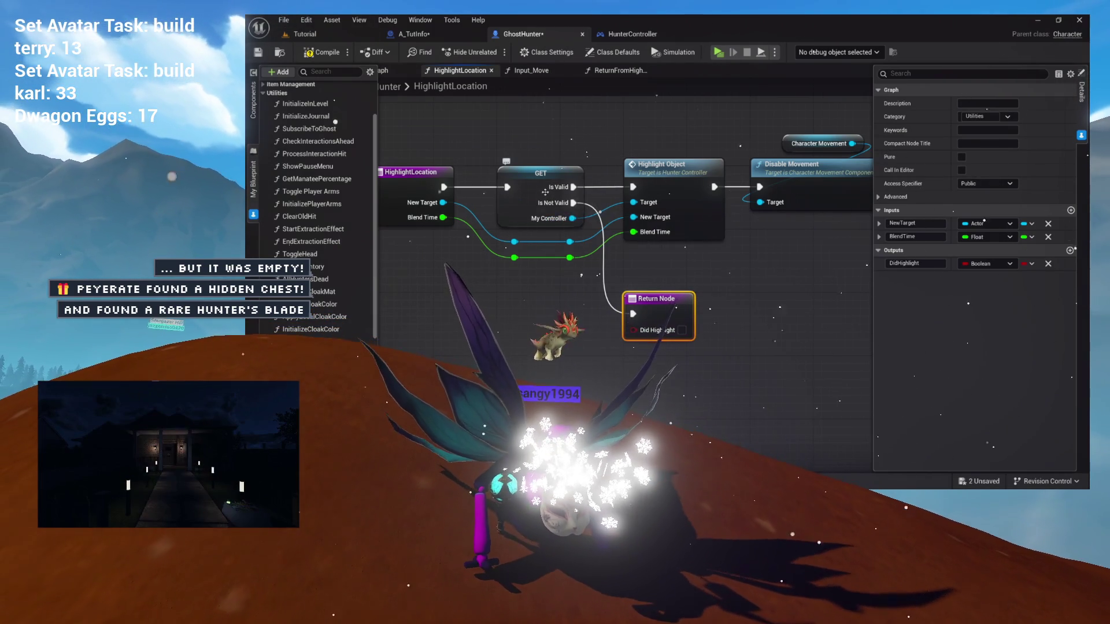
{"action": "left_click_drag", "start_coordinate": [791, 246], "coordinate": [612, 245]}
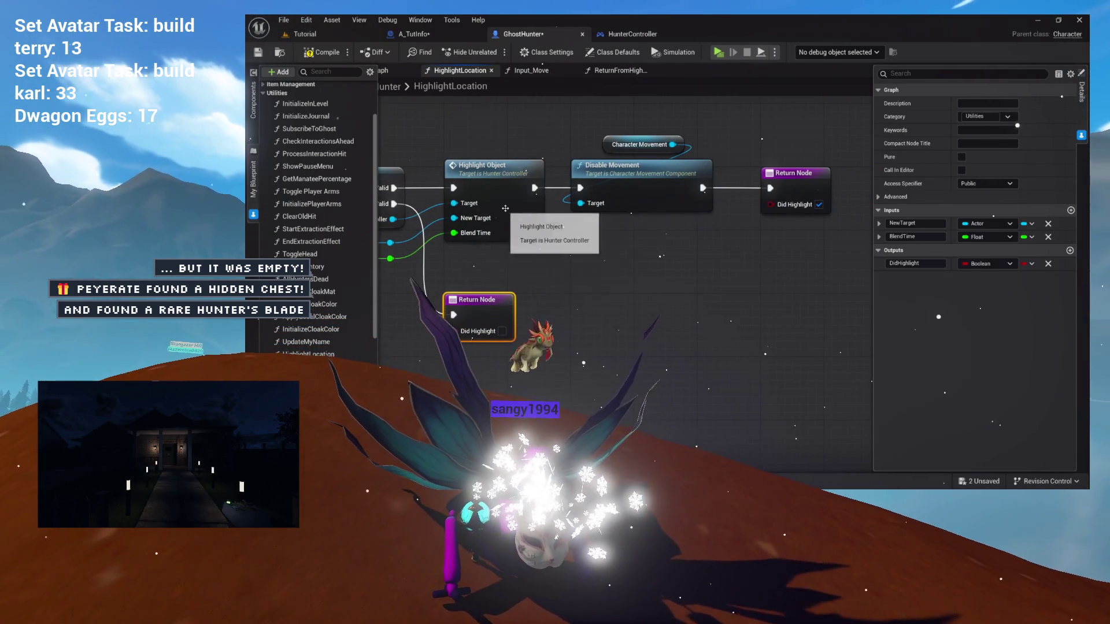
- Add a Boolean output named DidHighlight to the HighlightObject function and save
{"action": "double_click", "coordinate": [501, 176]}
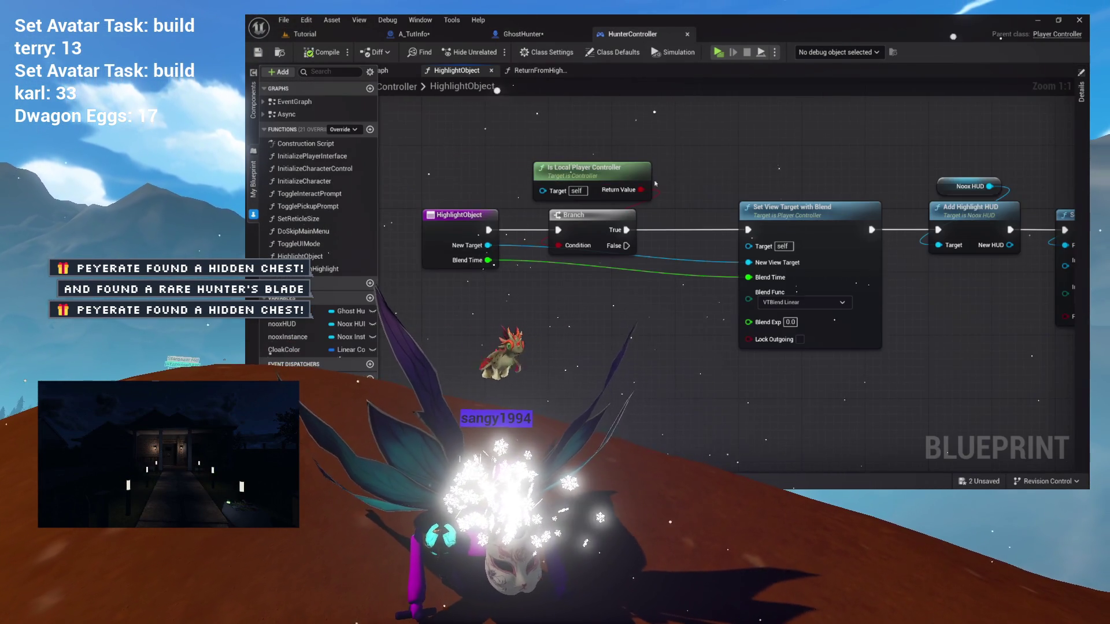
{"action": "scroll", "coordinate": [655, 183], "scroll_direction": "down", "scroll_amount": 2}
{"action": "left_click_drag", "start_coordinate": [901, 177], "coordinate": [809, 182]}
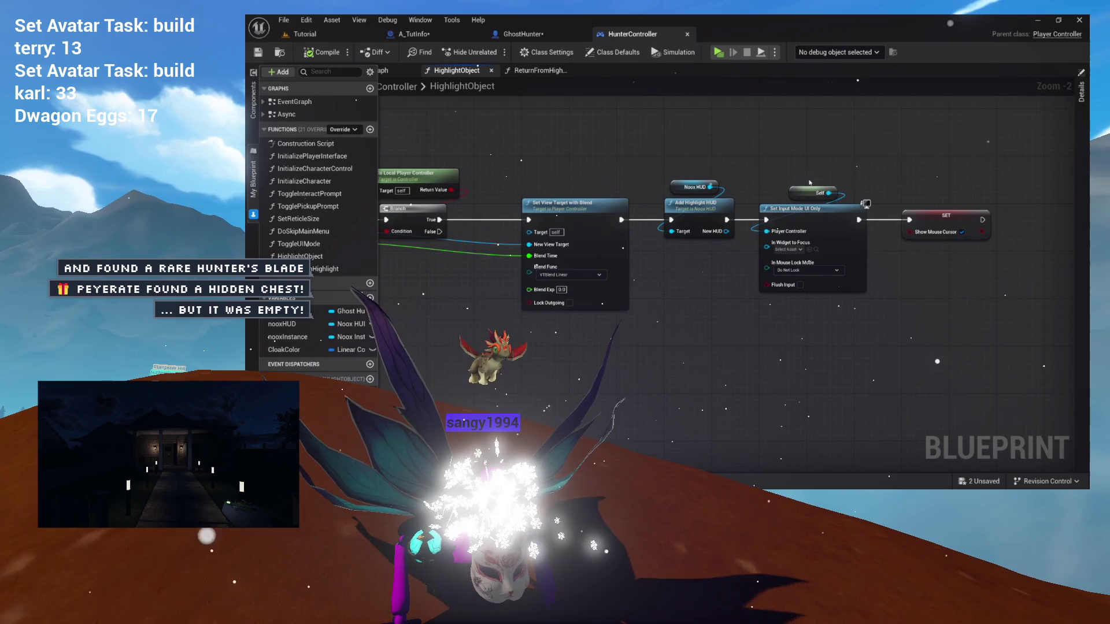
{"action": "left_click_drag", "start_coordinate": [767, 272], "coordinate": [921, 263]}
{"action": "scroll", "coordinate": [545, 202], "scroll_direction": "up", "scroll_amount": 6}
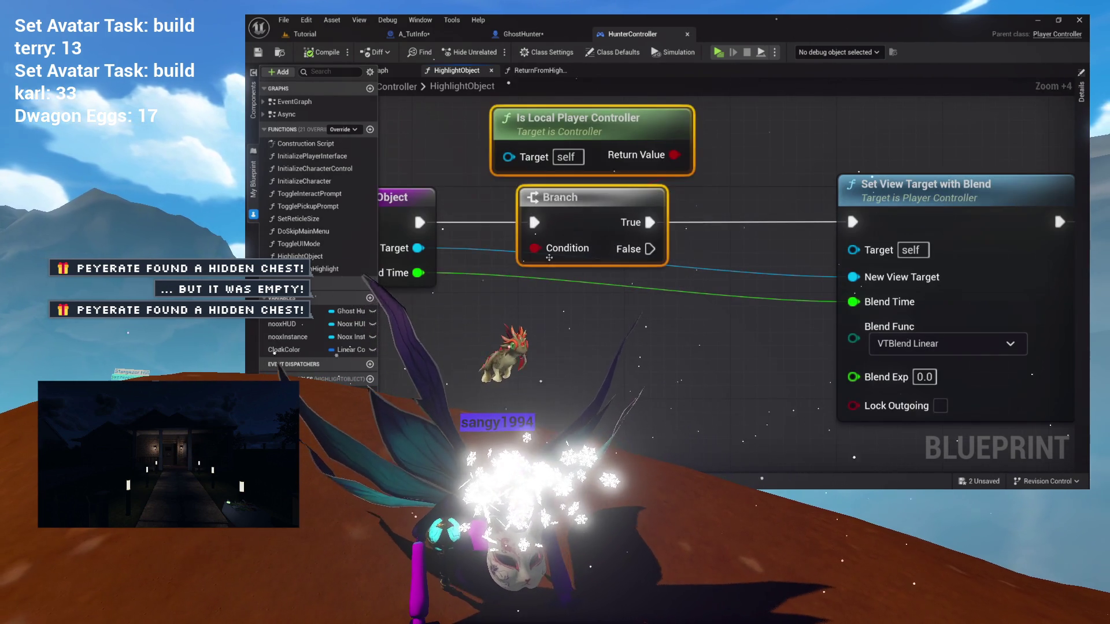
{"action": "left_click_drag", "start_coordinate": [549, 257], "coordinate": [601, 288]}
{"action": "scroll", "coordinate": [669, 252], "scroll_direction": "down", "scroll_amount": 9}
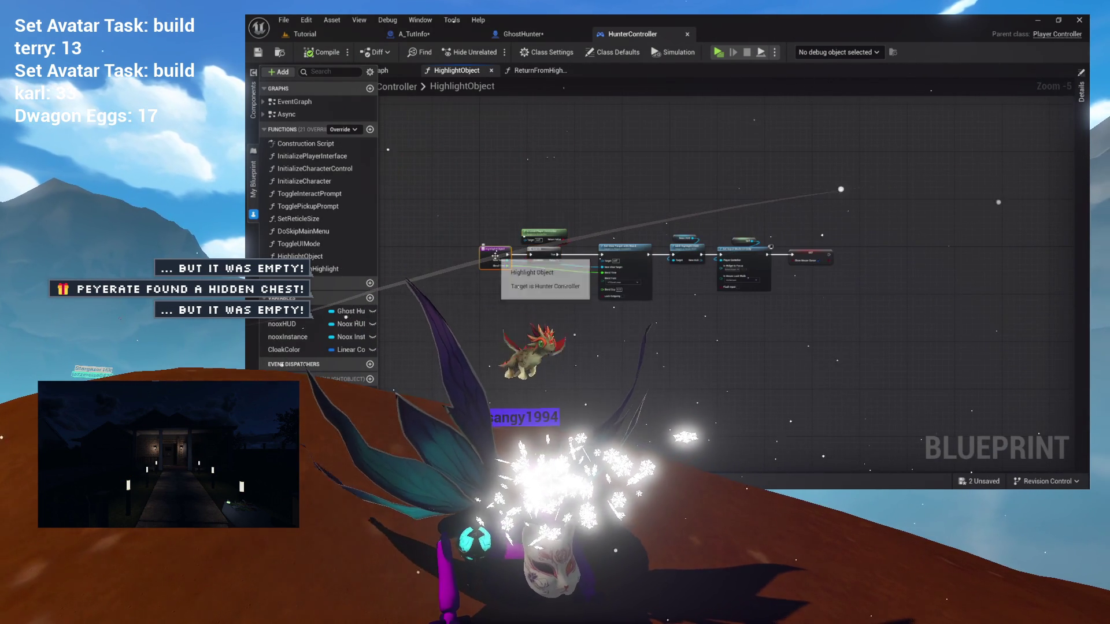
{"action": "left_click", "coordinate": [1082, 136]}
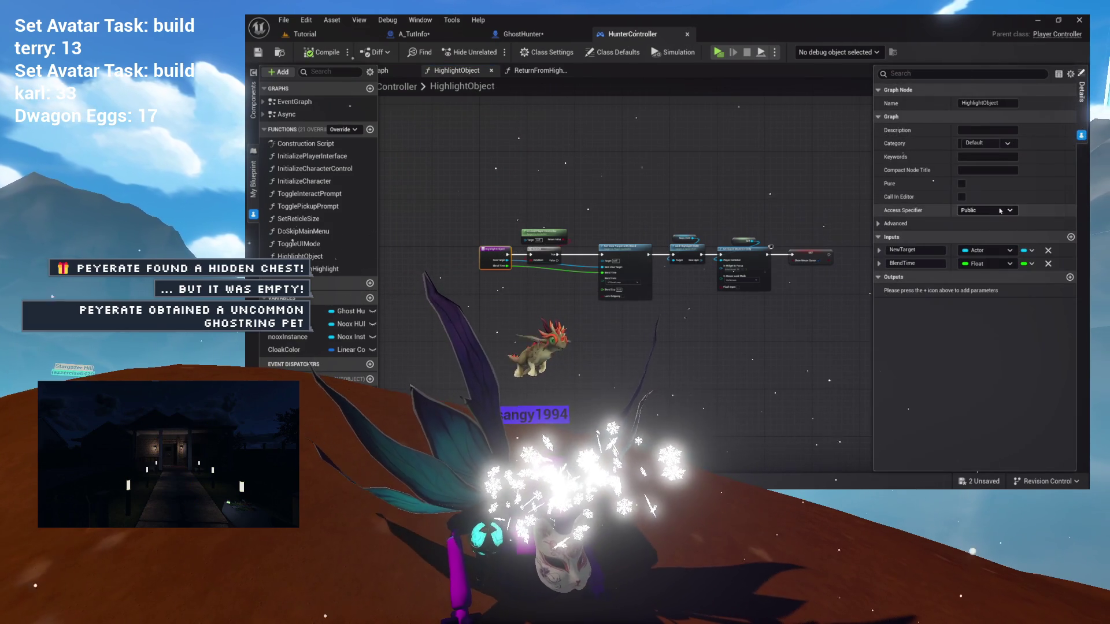
{"action": "left_click", "coordinate": [1069, 278]}
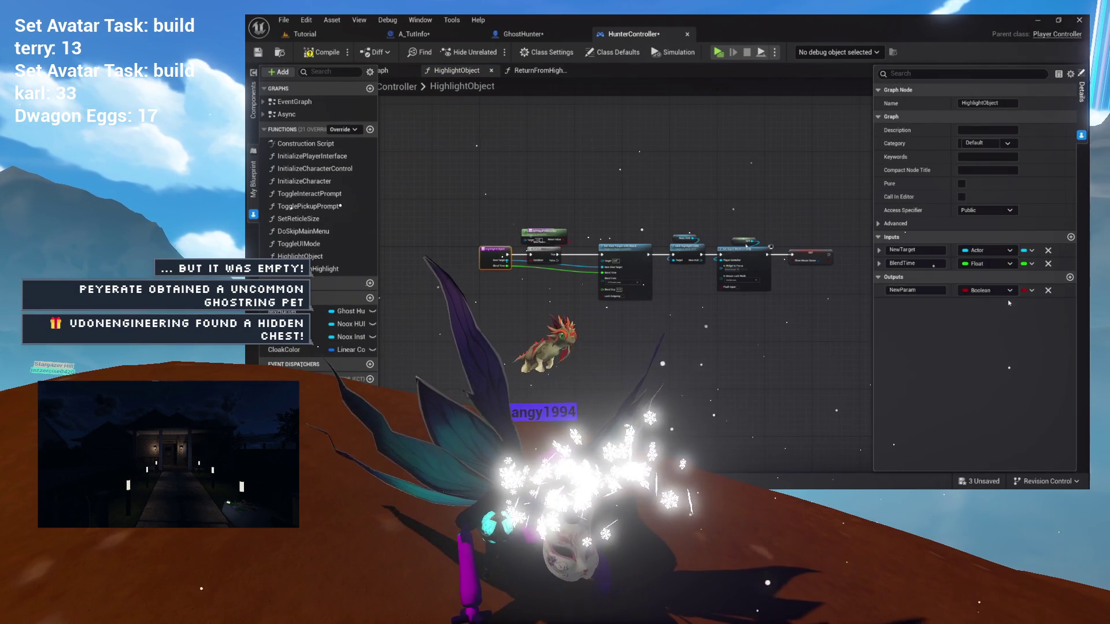
{"action": "type", "text": "DidHighlight"}
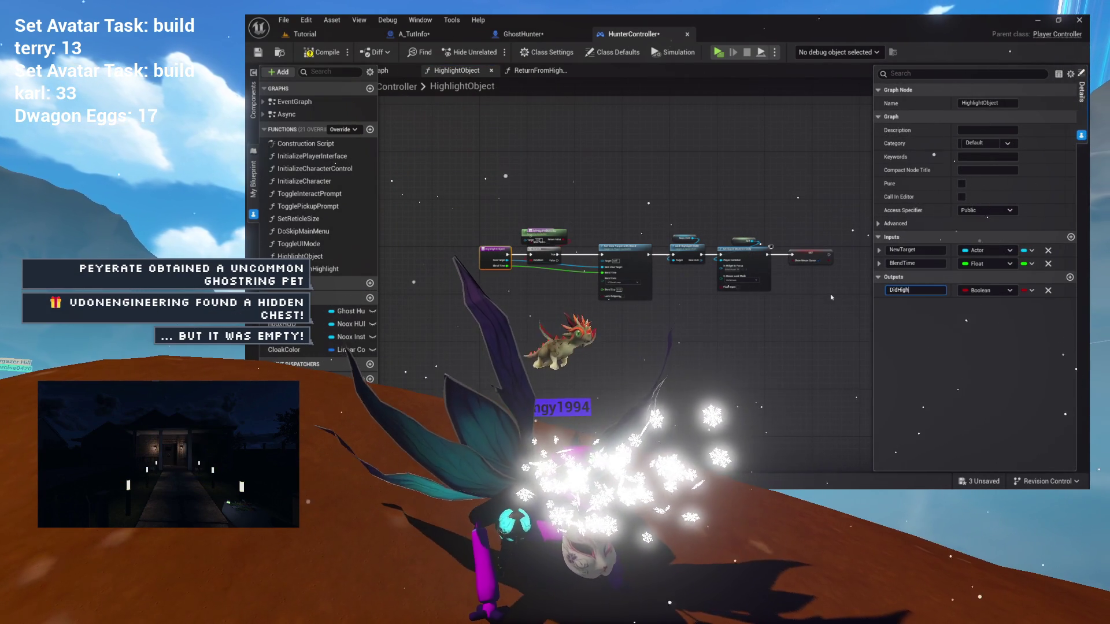
{"action": "key", "text": "Return"}
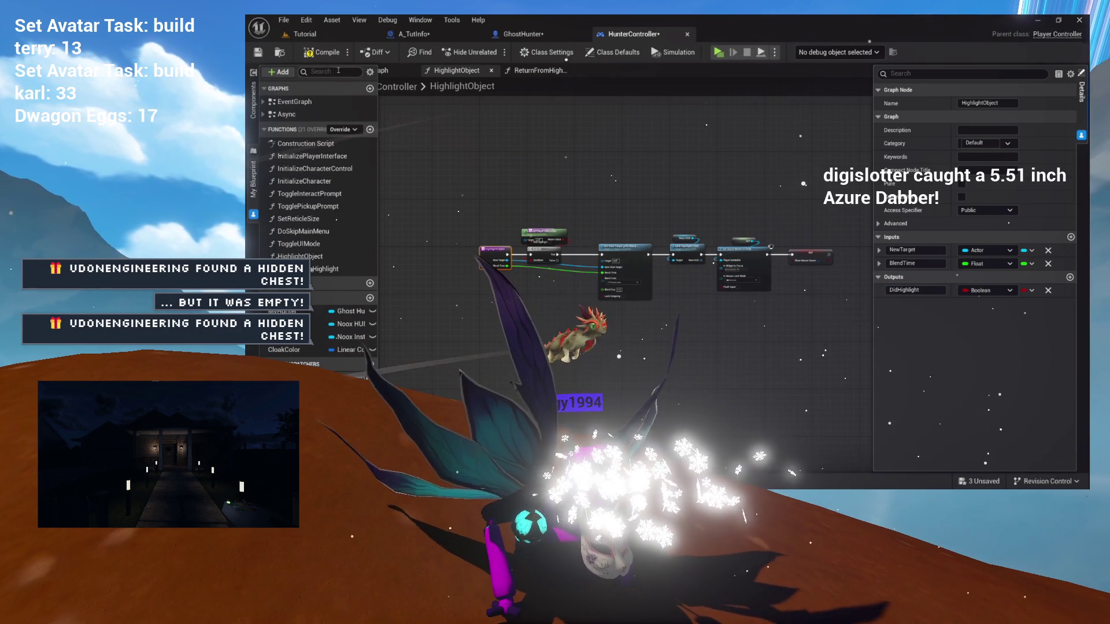
{"action": "key", "text": "F7"}
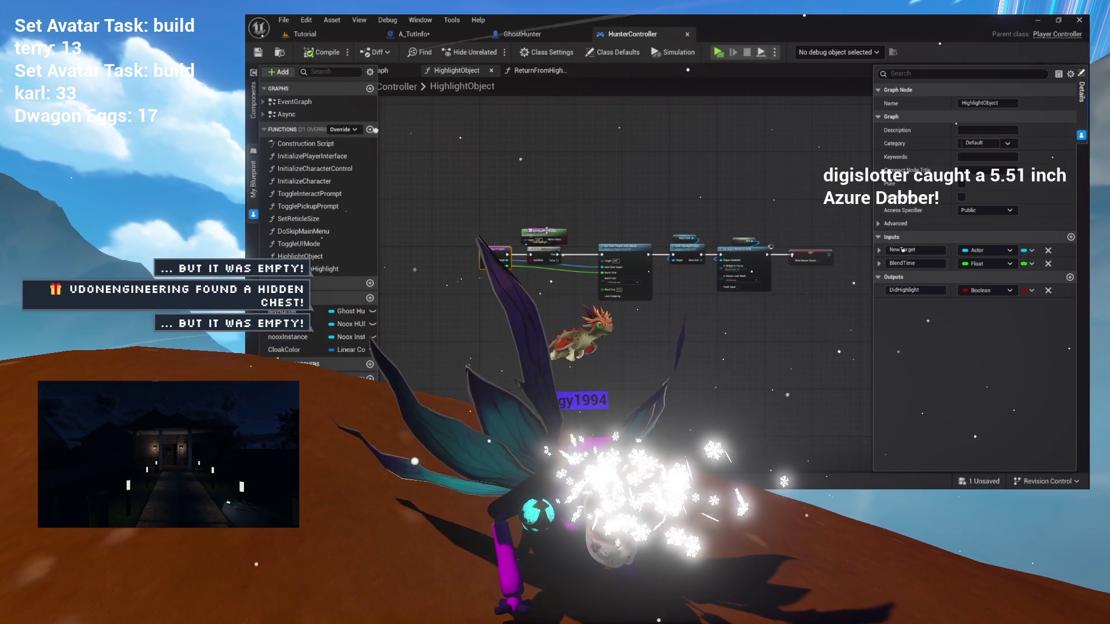
- Move the new Return Node toward the end of the node chain near the SET nodes
{"action": "scroll", "coordinate": [544, 234], "scroll_direction": "up", "scroll_amount": 5}
{"action": "mouse_move", "coordinate": [500, 231]}
{"action": "left_mouse_down"}
{"action": "mouse_move", "coordinate": [564, 210]}
{"action": "mouse_move", "coordinate": [766, 225]}
{"action": "mouse_move", "coordinate": [596, 204]}
{"action": "left_mouse_up"}
{"action": "scroll", "coordinate": [597, 203], "scroll_direction": "down", "scroll_amount": 3}
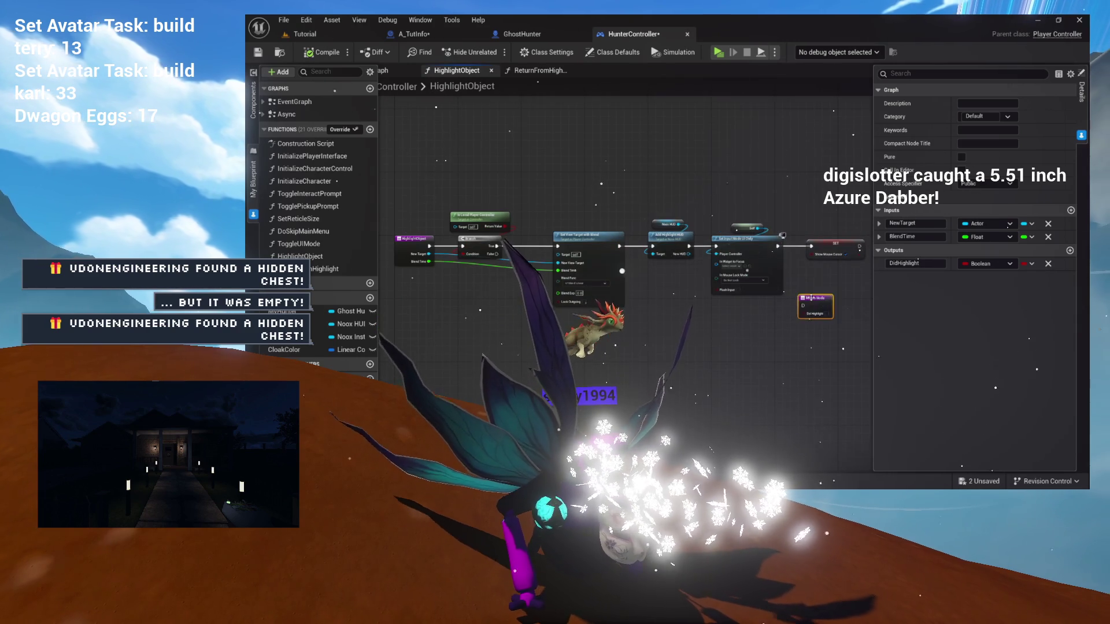
{"action": "left_click_drag", "start_coordinate": [811, 297], "coordinate": [674, 297]}
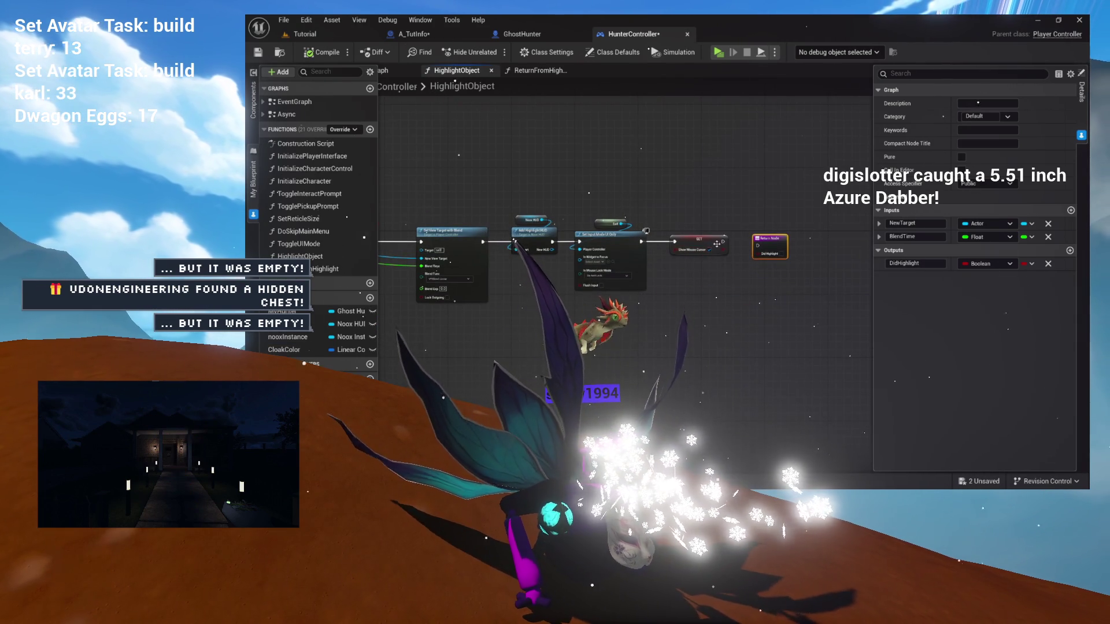
{"action": "scroll", "coordinate": [716, 244], "scroll_direction": "up", "scroll_amount": 2}
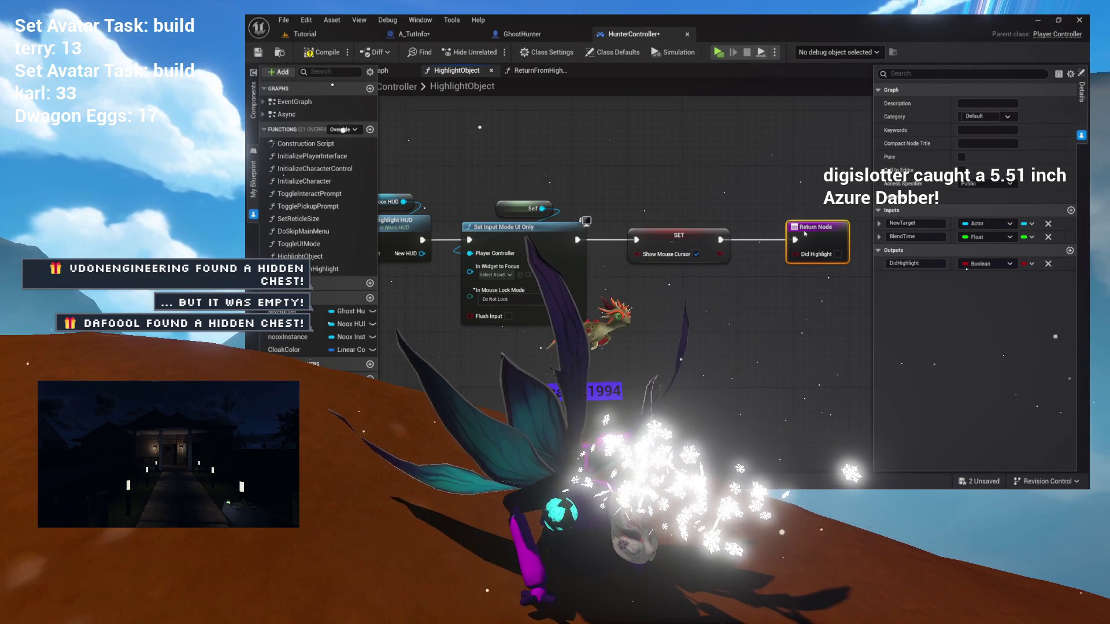
{"action": "left_click_drag", "start_coordinate": [792, 245], "coordinate": [711, 262]}
{"action": "scroll", "coordinate": [711, 261], "scroll_direction": "up", "scroll_amount": 1}
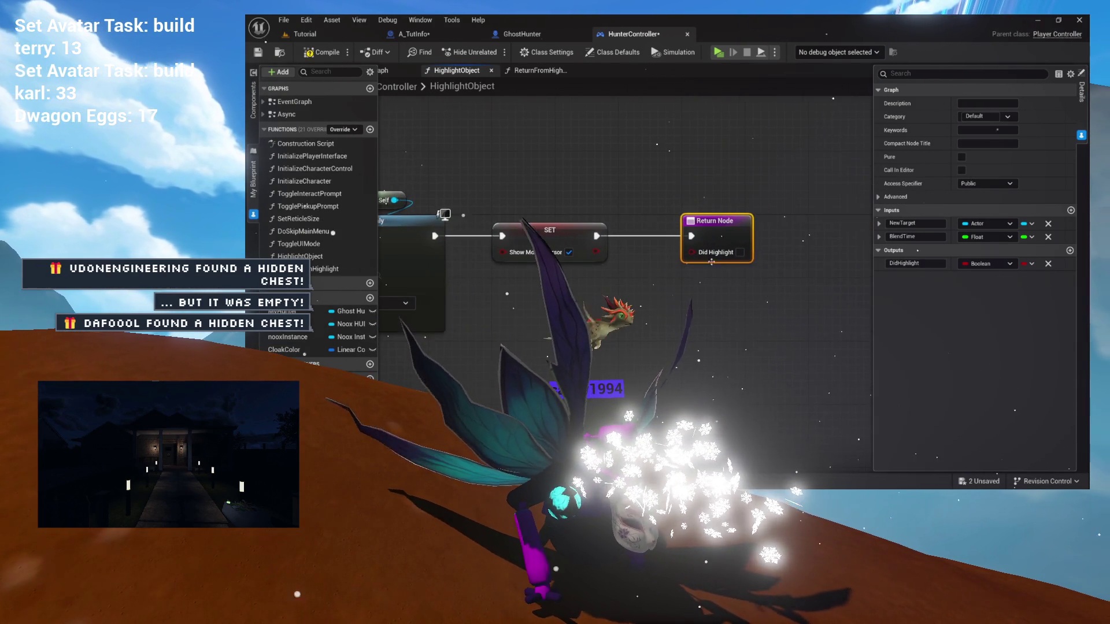
{"action": "left_click_drag", "start_coordinate": [601, 285], "coordinate": [740, 286]}
{"action": "scroll", "coordinate": [709, 162], "scroll_direction": "down", "scroll_amount": 2}
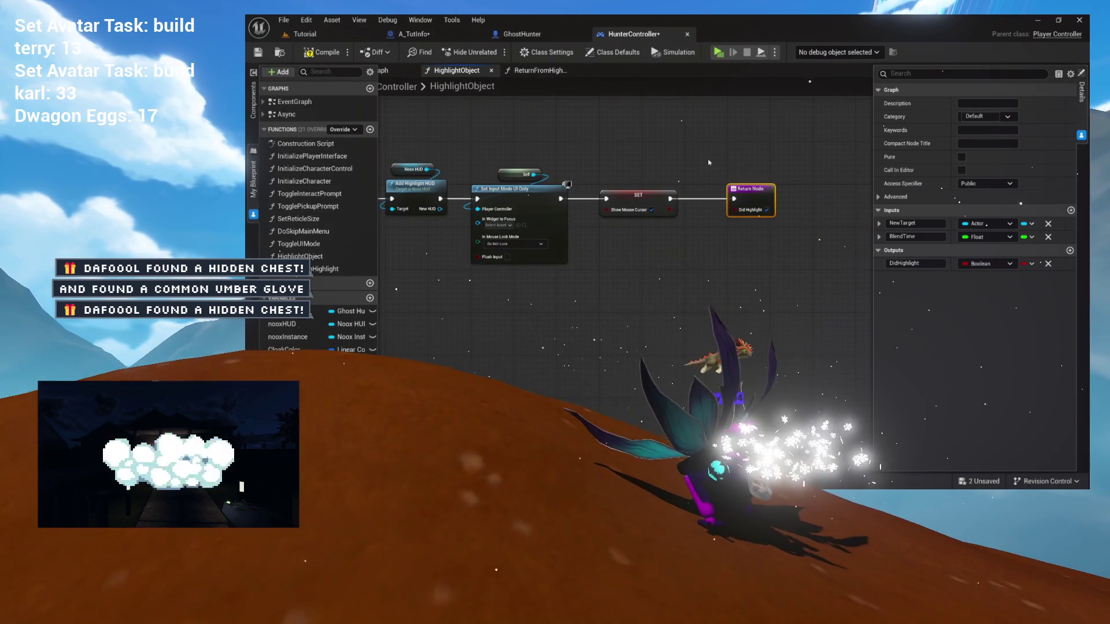
{"action": "mouse_move", "coordinate": [527, 294]}
{"action": "left_mouse_down"}
{"action": "mouse_move", "coordinate": [732, 277]}
{"action": "mouse_move", "coordinate": [883, 282]}
{"action": "left_mouse_up"}
- Position the Return Node on the Branch's false path and compile HunterController
{"action": "left_click", "coordinate": [552, 246]}
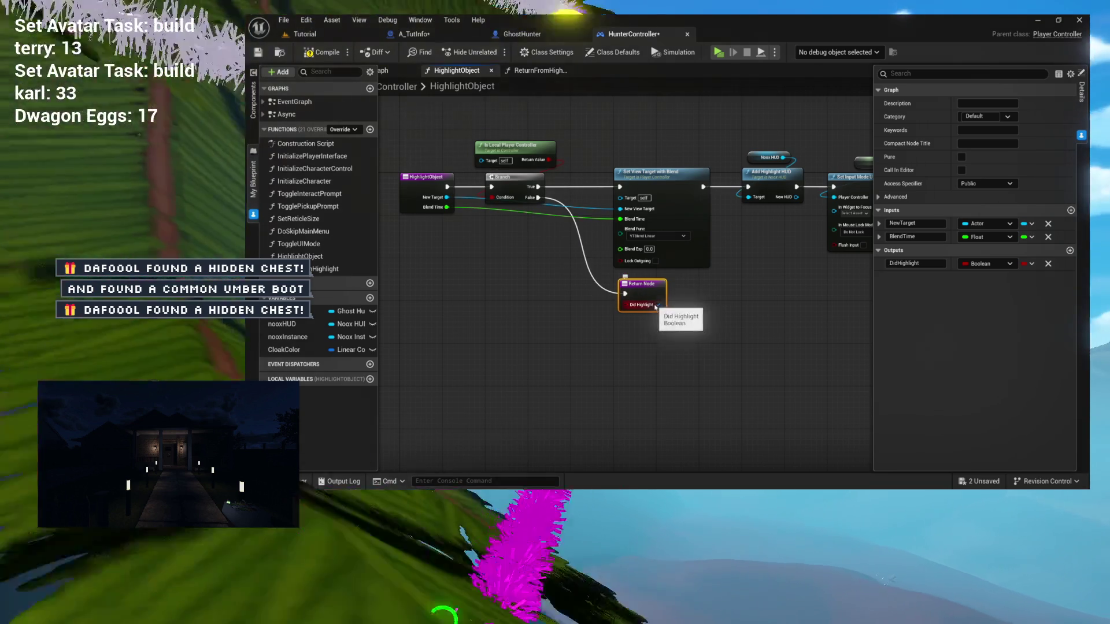
{"action": "mouse_move", "coordinate": [638, 296]}
{"action": "left_mouse_down"}
{"action": "mouse_move", "coordinate": [589, 269]}
{"action": "mouse_move", "coordinate": [617, 133]}
{"action": "left_mouse_up"}
{"action": "scroll", "coordinate": [620, 165], "scroll_direction": "up", "scroll_amount": 2}
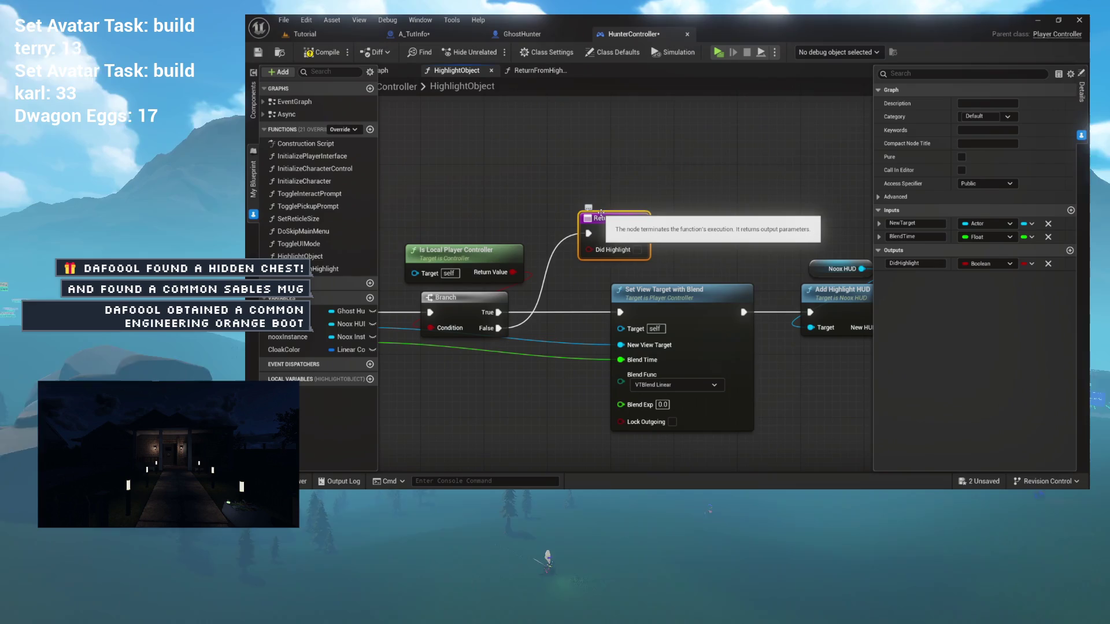
{"action": "left_click_drag", "start_coordinate": [638, 190], "coordinate": [646, 174]}
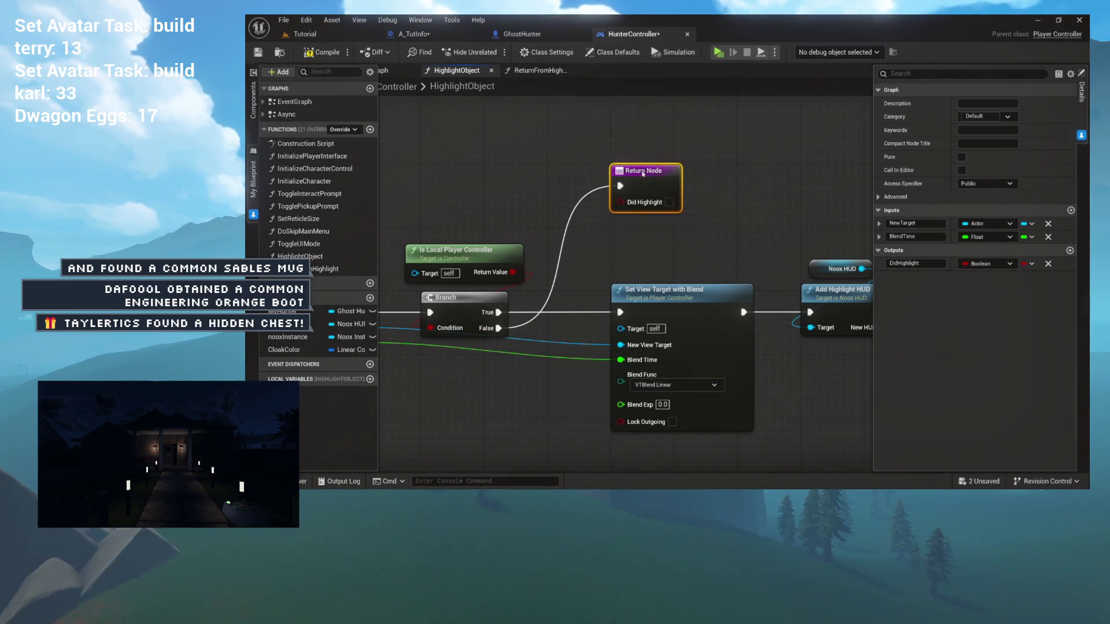
{"action": "scroll", "coordinate": [595, 255], "scroll_direction": "down", "scroll_amount": 4}
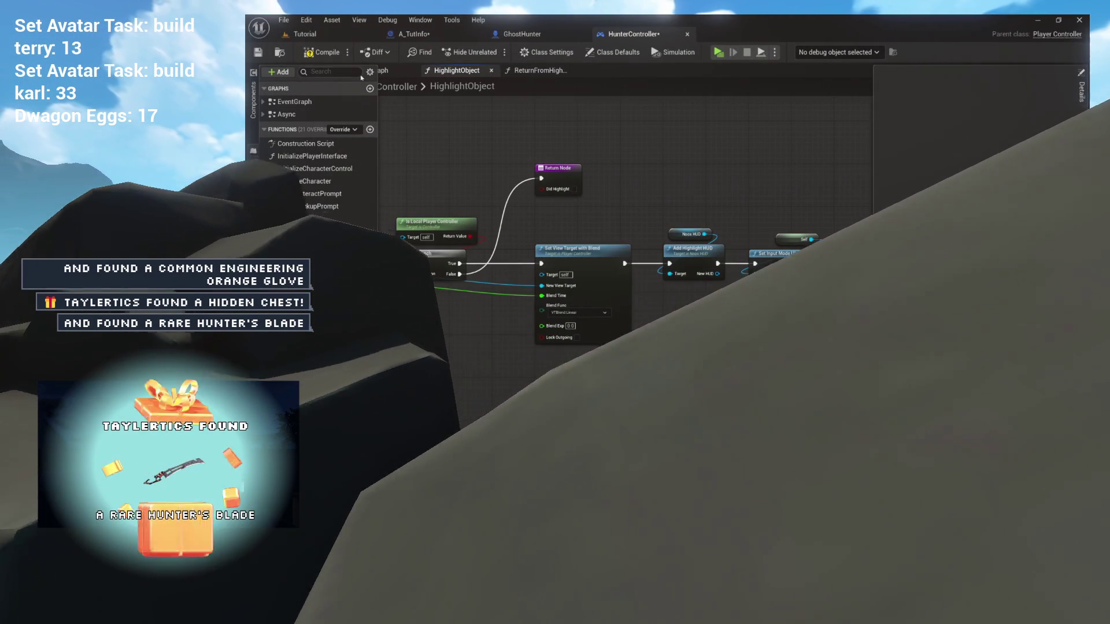
{"action": "left_click", "coordinate": [322, 52]}
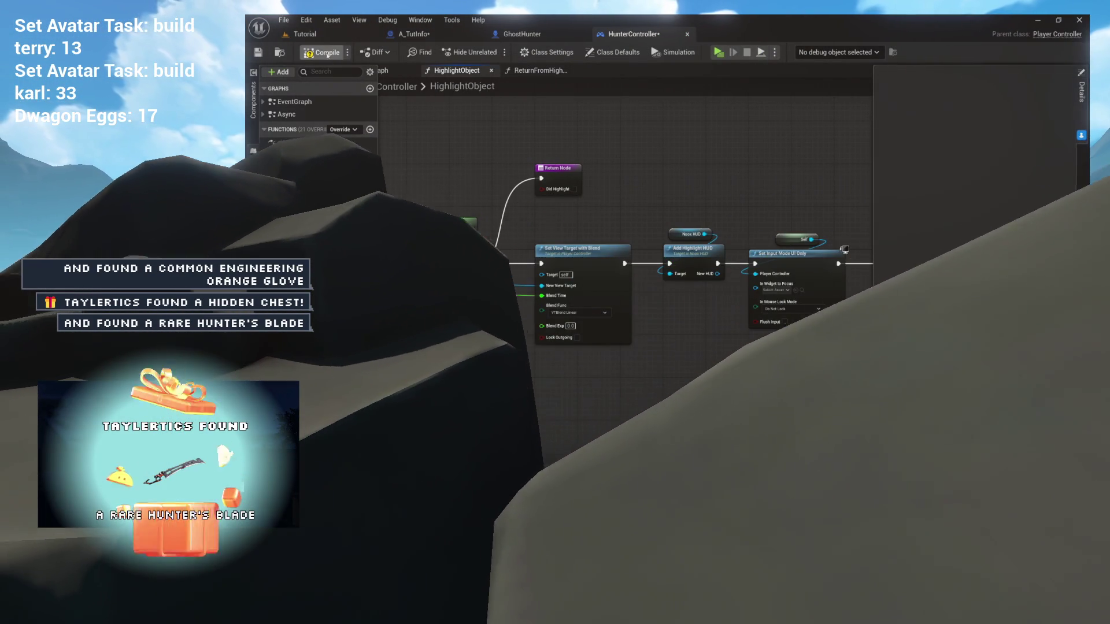
- In GhostHunter's HighlightLocation, feed Highlight Object's Did Highlight into the Branch condition
{"action": "left_click", "coordinate": [533, 69]}
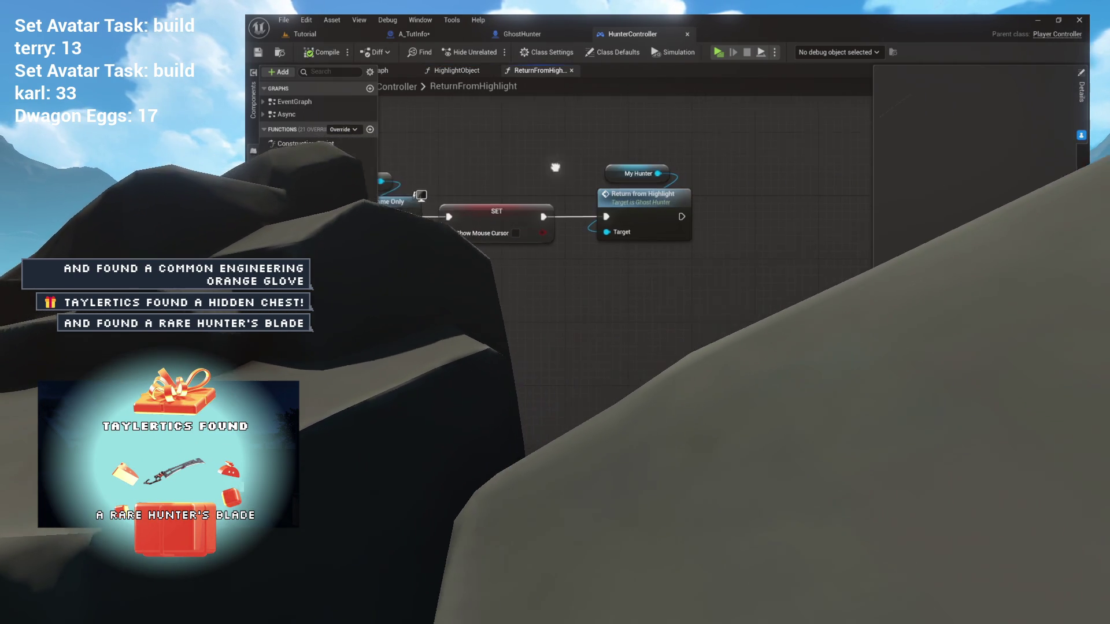
{"action": "left_click", "coordinate": [456, 70]}
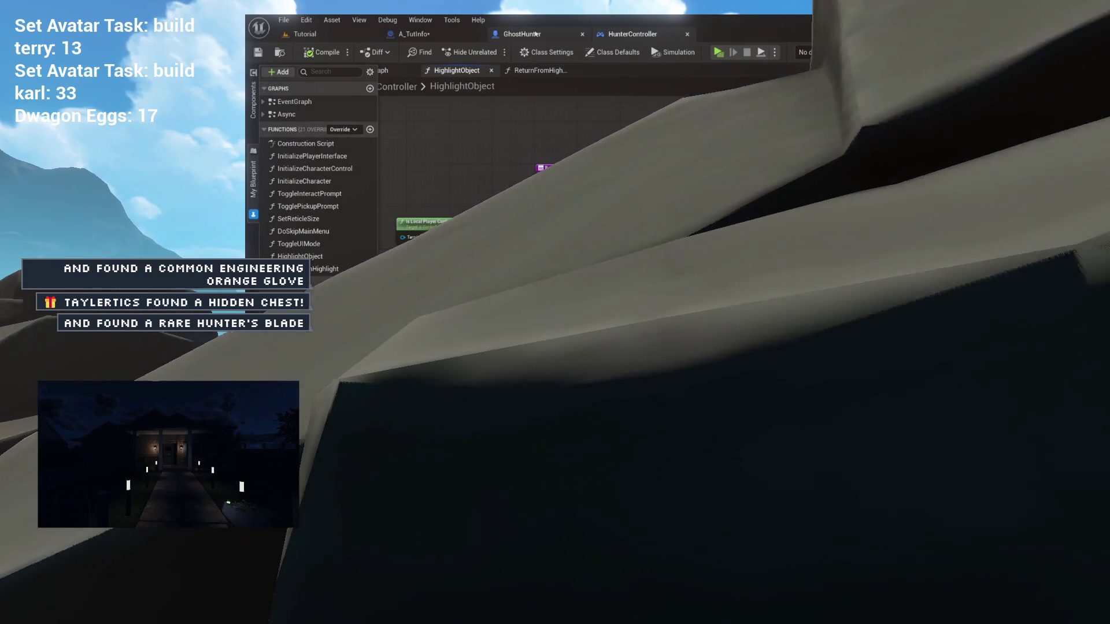
{"action": "left_click", "coordinate": [537, 34]}
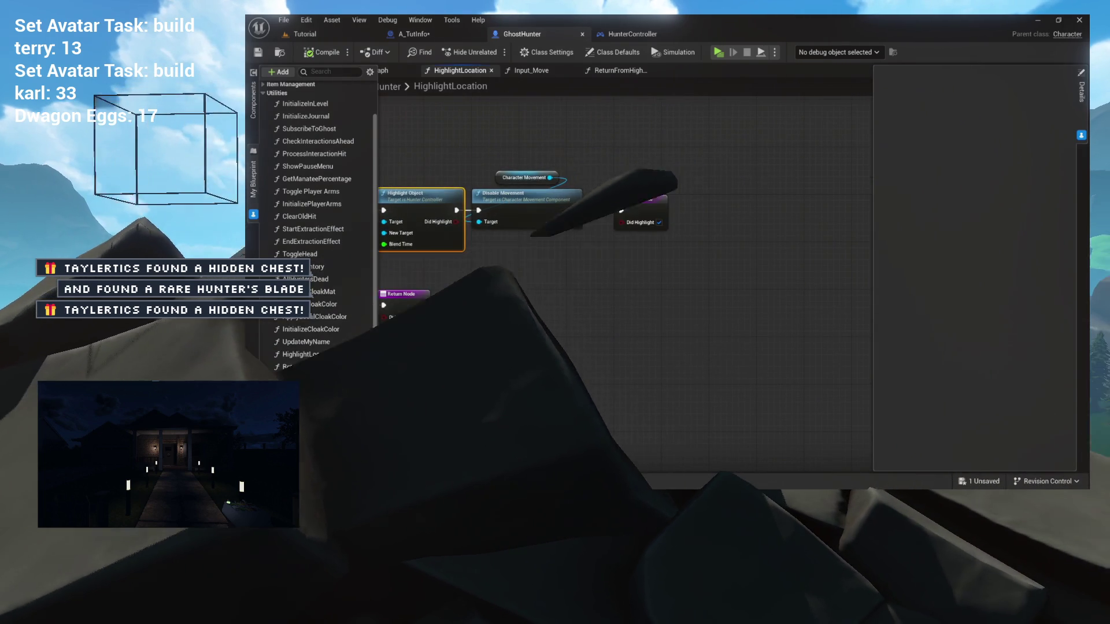
{"action": "left_click_drag", "start_coordinate": [521, 212], "coordinate": [640, 213]}
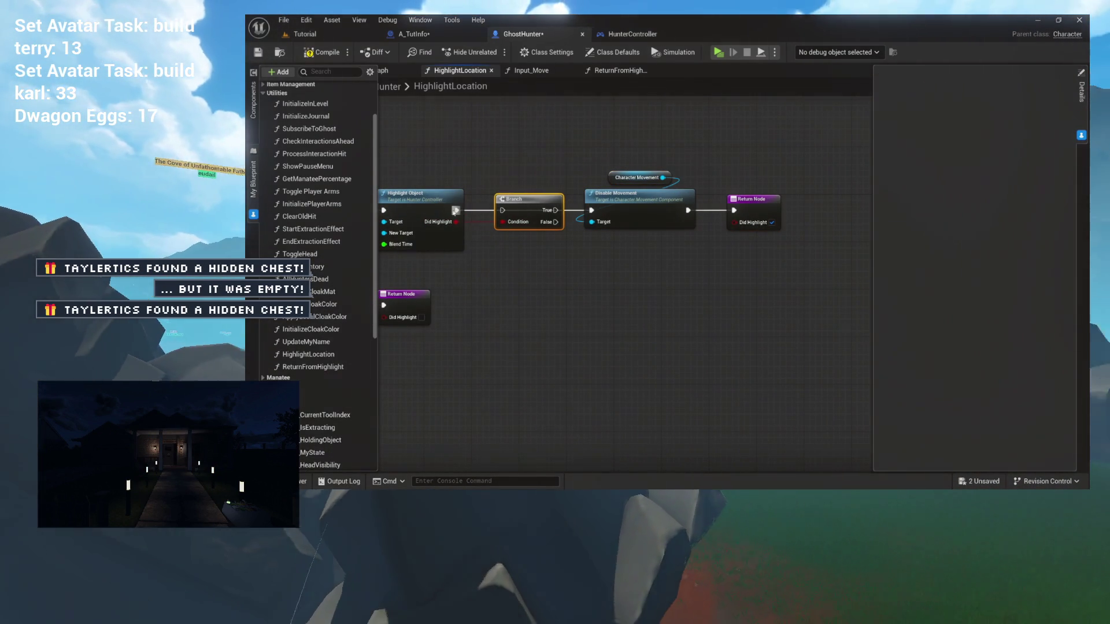
{"action": "mouse_move", "coordinate": [464, 213]}
{"action": "left_mouse_down"}
{"action": "mouse_move", "coordinate": [502, 210]}
{"action": "mouse_move", "coordinate": [497, 222]}
{"action": "left_mouse_up"}
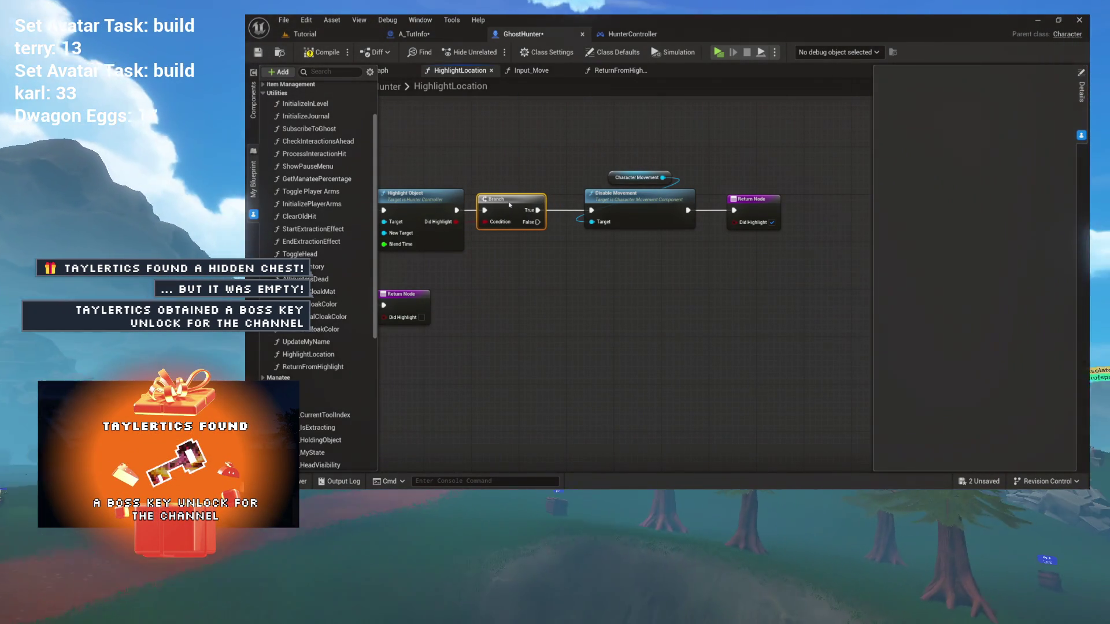
{"action": "left_click_drag", "start_coordinate": [500, 204], "coordinate": [533, 203]}
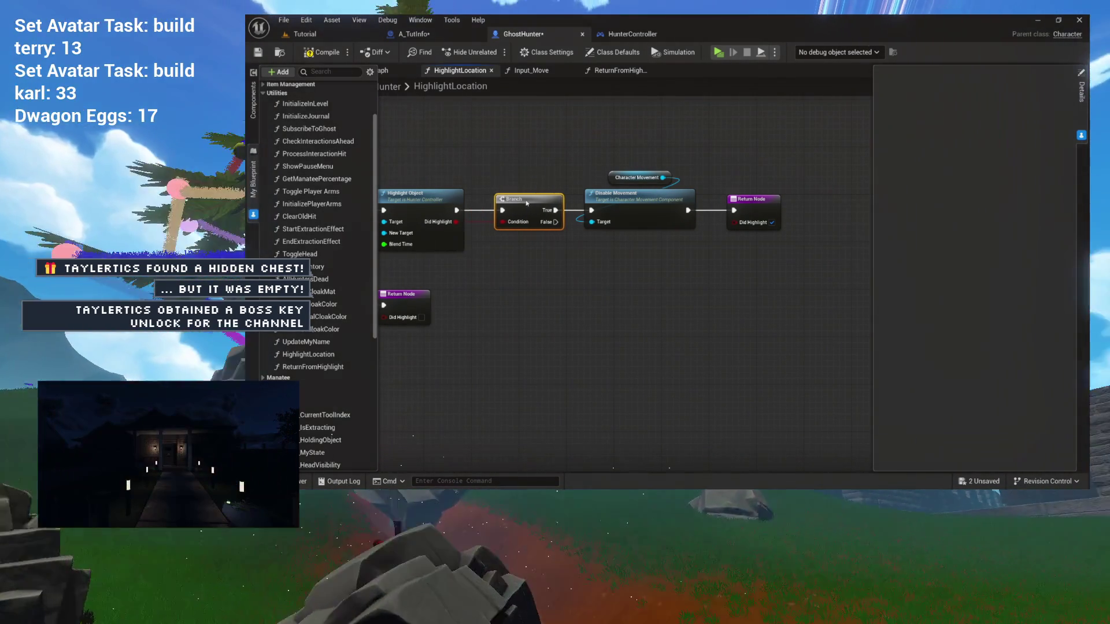
- Add a Return Node with Did Highlight unchecked on the Branch's False output, below Disable Movement
{"action": "scroll", "coordinate": [670, 159], "scroll_direction": "up", "scroll_amount": 2}
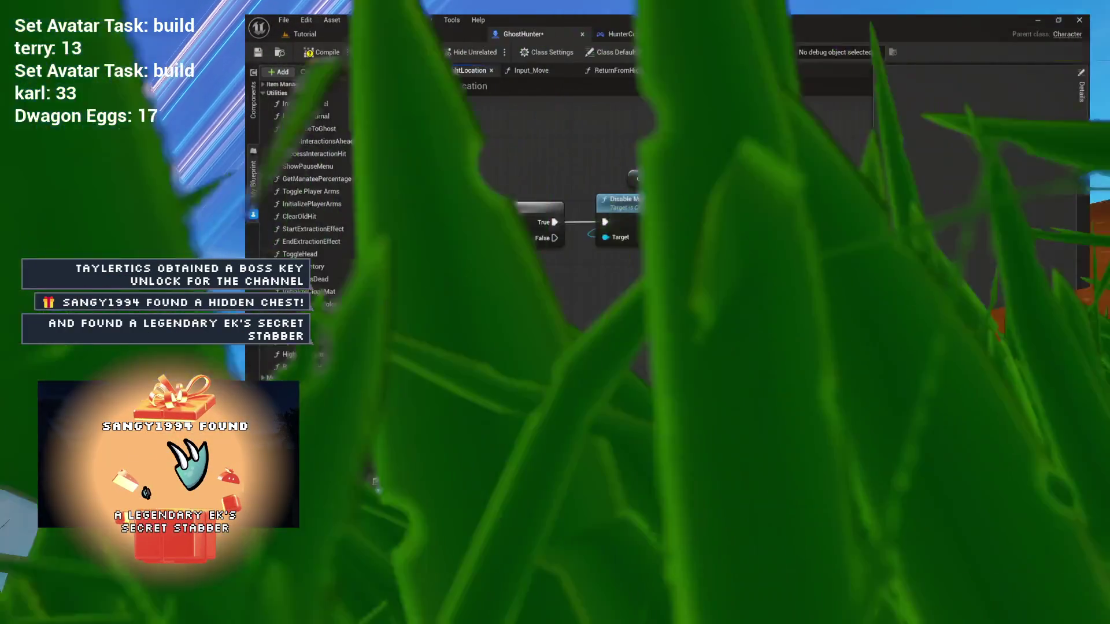
{"action": "mouse_move", "coordinate": [765, 189]}
{"action": "left_mouse_down"}
{"action": "mouse_move", "coordinate": [791, 230]}
{"action": "mouse_move", "coordinate": [783, 222]}
{"action": "left_mouse_up"}
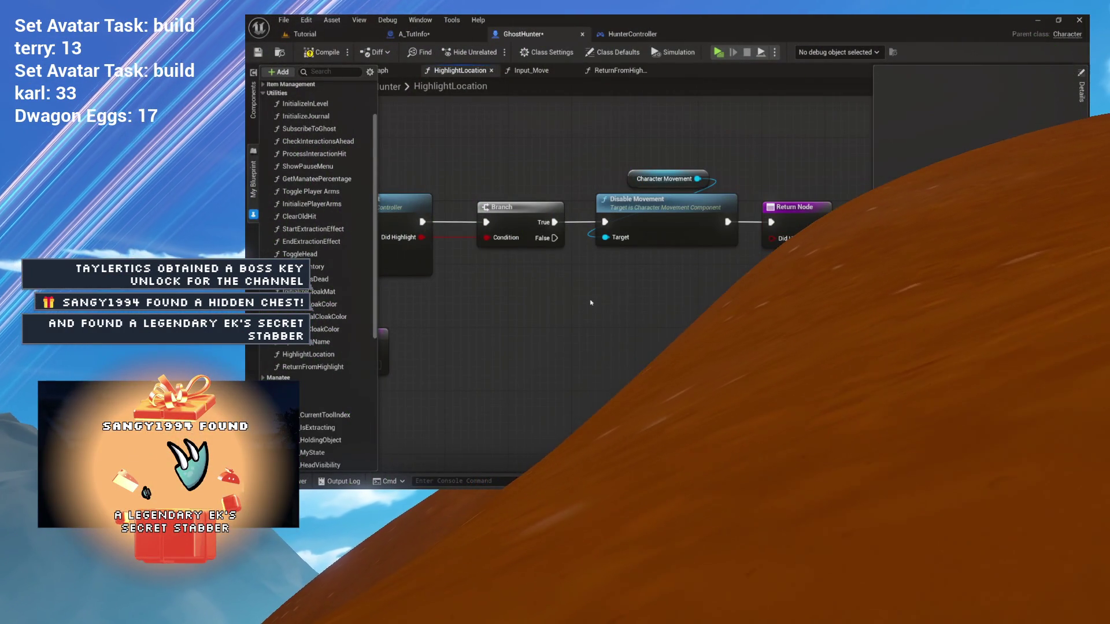
{"action": "mouse_move", "coordinate": [554, 238]}
{"action": "left_mouse_down"}
{"action": "mouse_move", "coordinate": [577, 308]}
{"action": "mouse_move", "coordinate": [597, 317]}
{"action": "mouse_move", "coordinate": [654, 298]}
{"action": "left_mouse_up"}
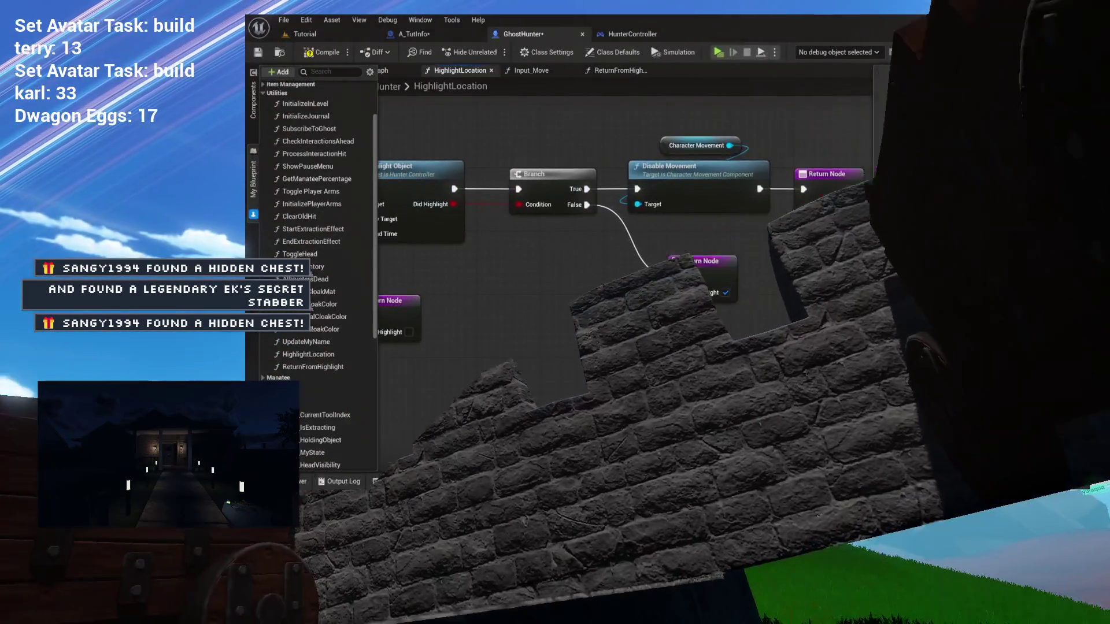
{"action": "left_click_drag", "start_coordinate": [723, 269], "coordinate": [683, 269]}
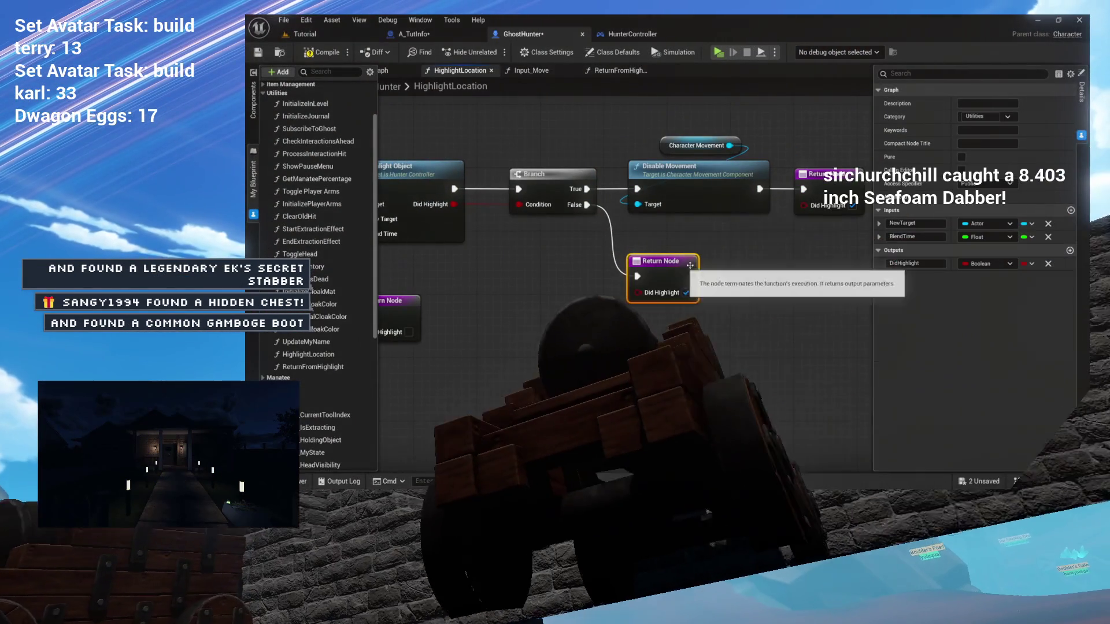
{"action": "mouse_move", "coordinate": [844, 156]}
{"action": "left_mouse_down"}
{"action": "mouse_move", "coordinate": [769, 156]}
{"action": "mouse_move", "coordinate": [728, 174]}
{"action": "mouse_move", "coordinate": [482, 347]}
{"action": "left_mouse_up"}
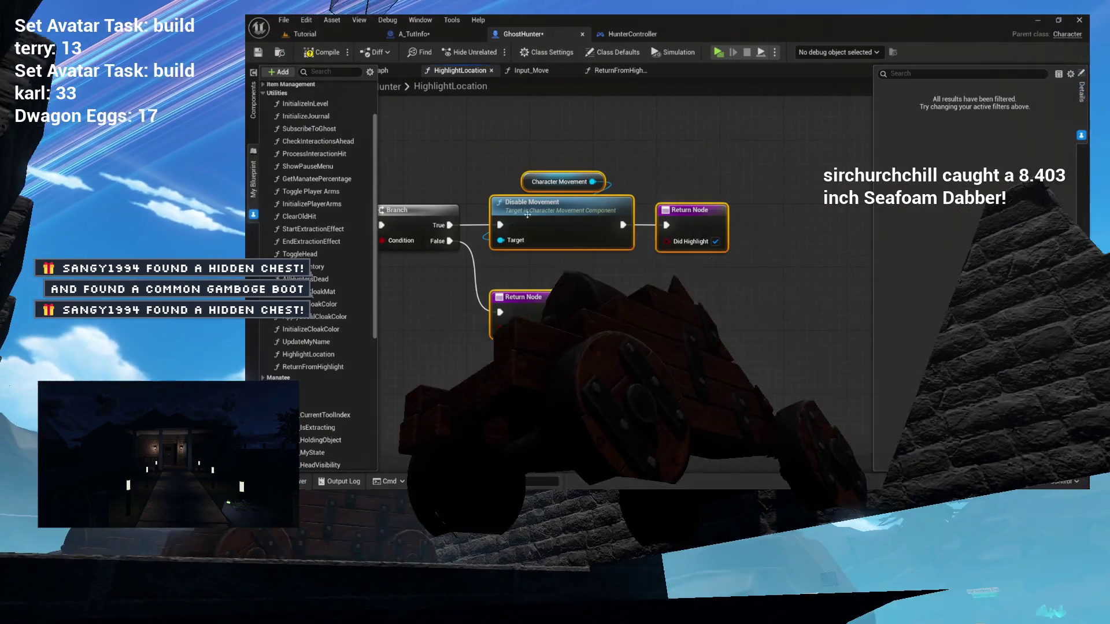
{"action": "left_click_drag", "start_coordinate": [534, 217], "coordinate": [566, 216]}
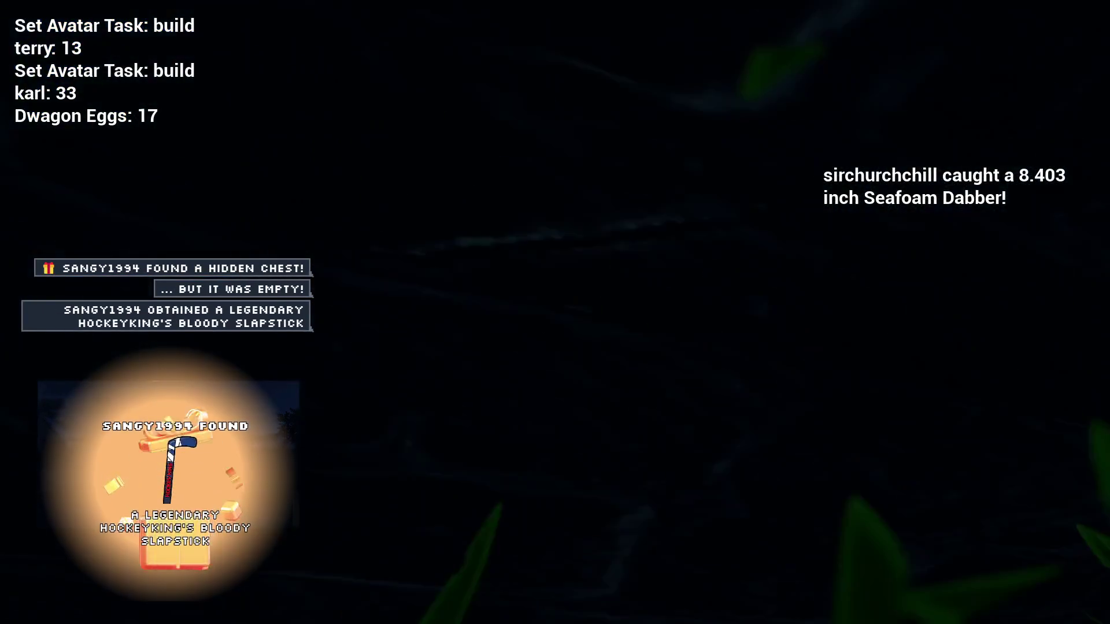
{"action": "left_click", "coordinate": [627, 218]}
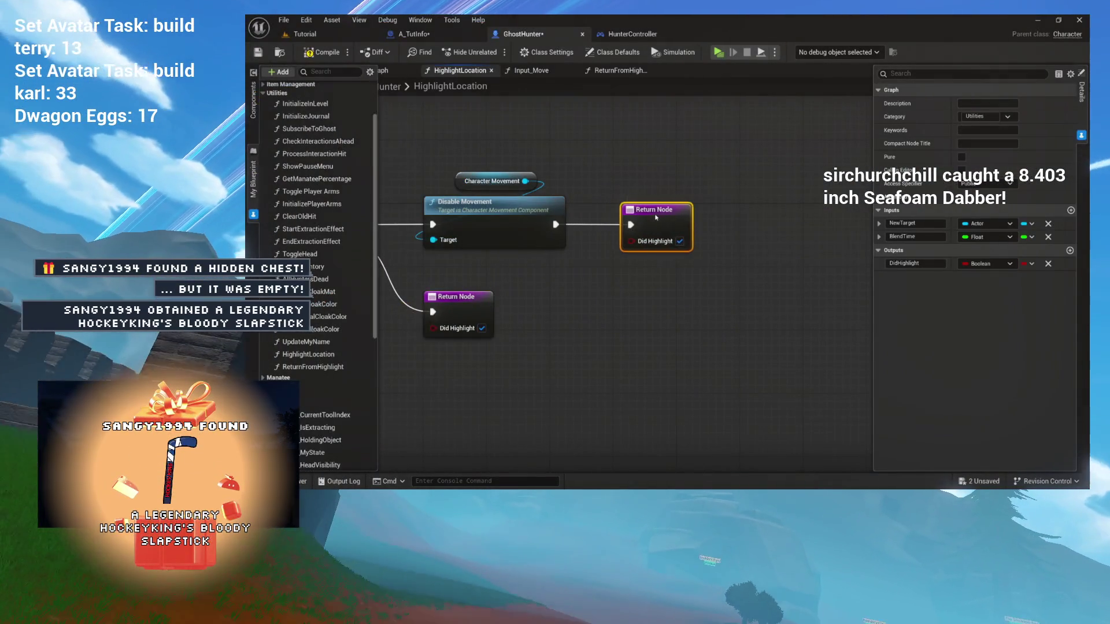
{"action": "mouse_move", "coordinate": [586, 327]}
{"action": "left_mouse_down"}
{"action": "mouse_move", "coordinate": [689, 283]}
{"action": "mouse_move", "coordinate": [679, 279]}
{"action": "left_mouse_up"}
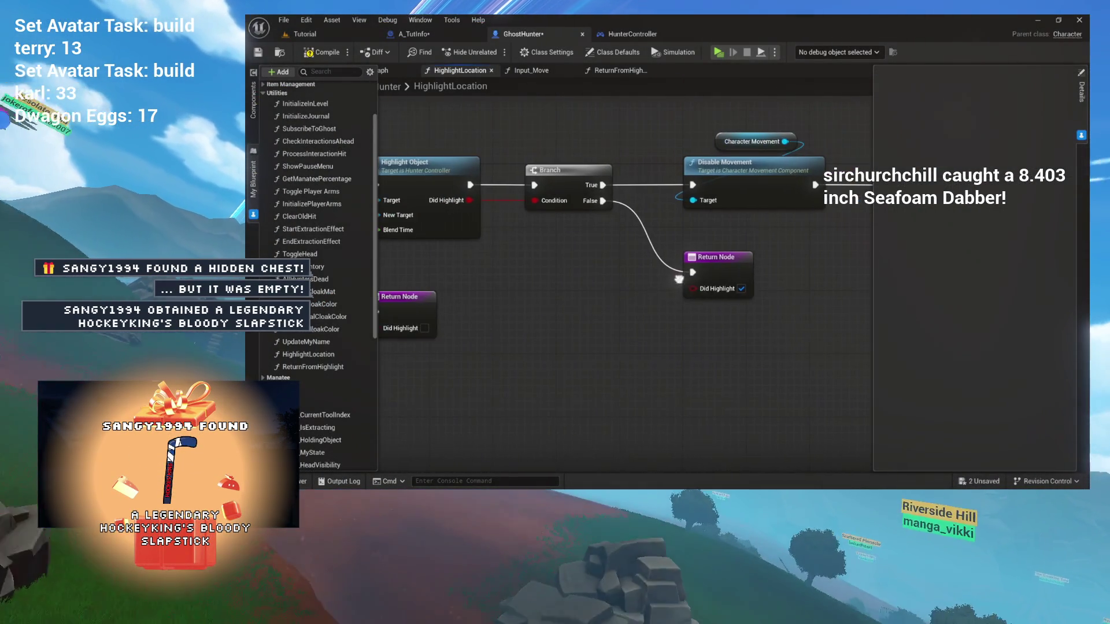
{"action": "left_click_drag", "start_coordinate": [578, 178], "coordinate": [579, 174]}
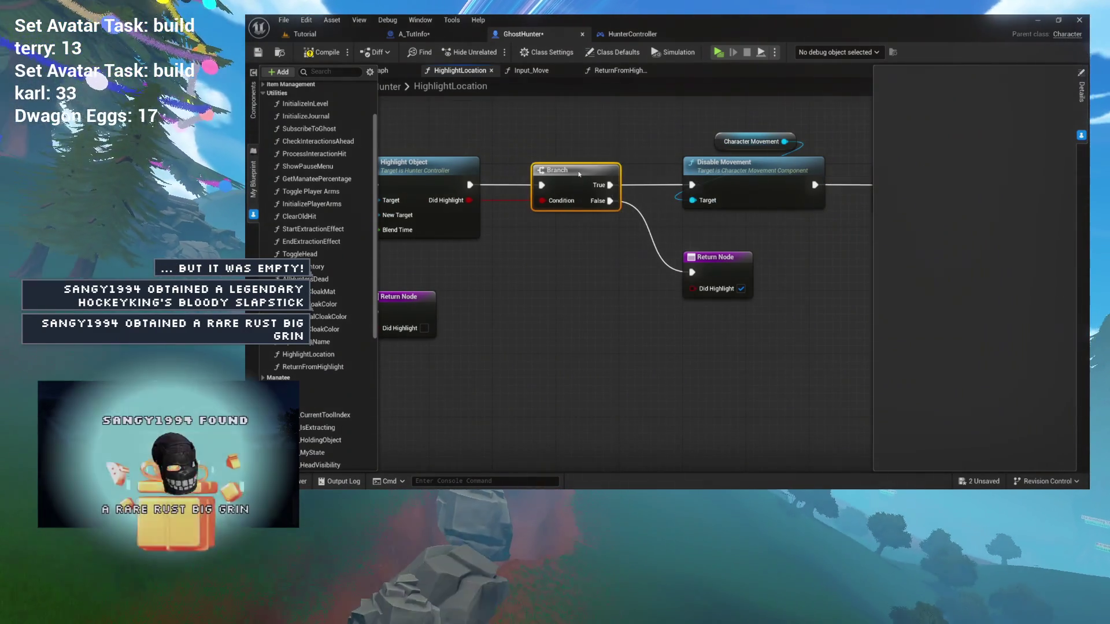
{"action": "left_click_drag", "start_coordinate": [602, 257], "coordinate": [556, 277]}
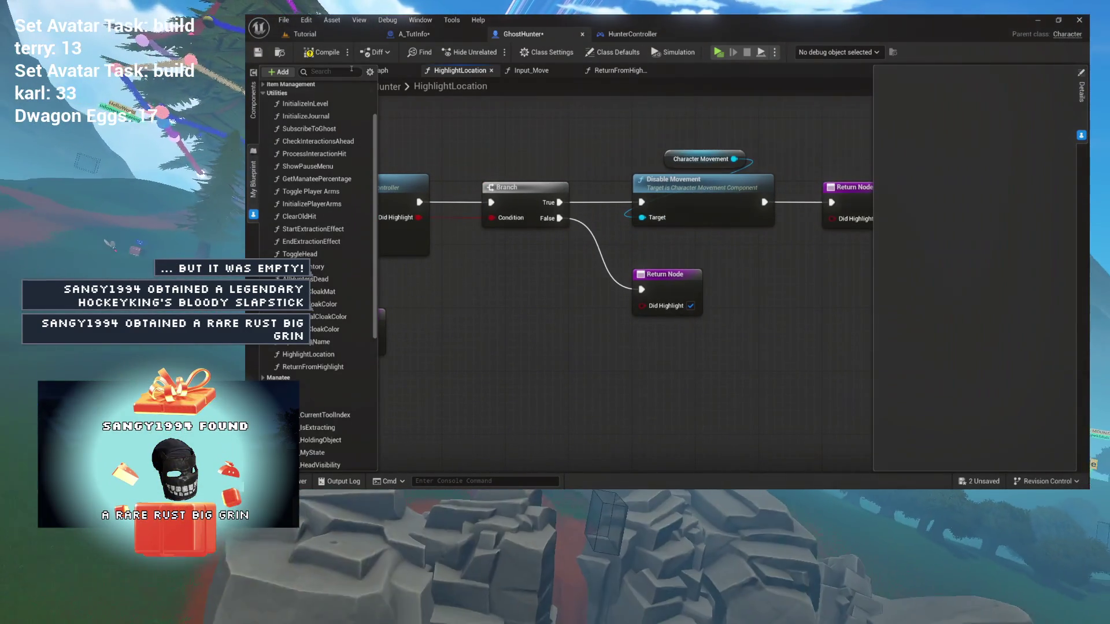
- Save and compile the GhostHunter blueprint
{"action": "key", "text": "ctrl+s"}
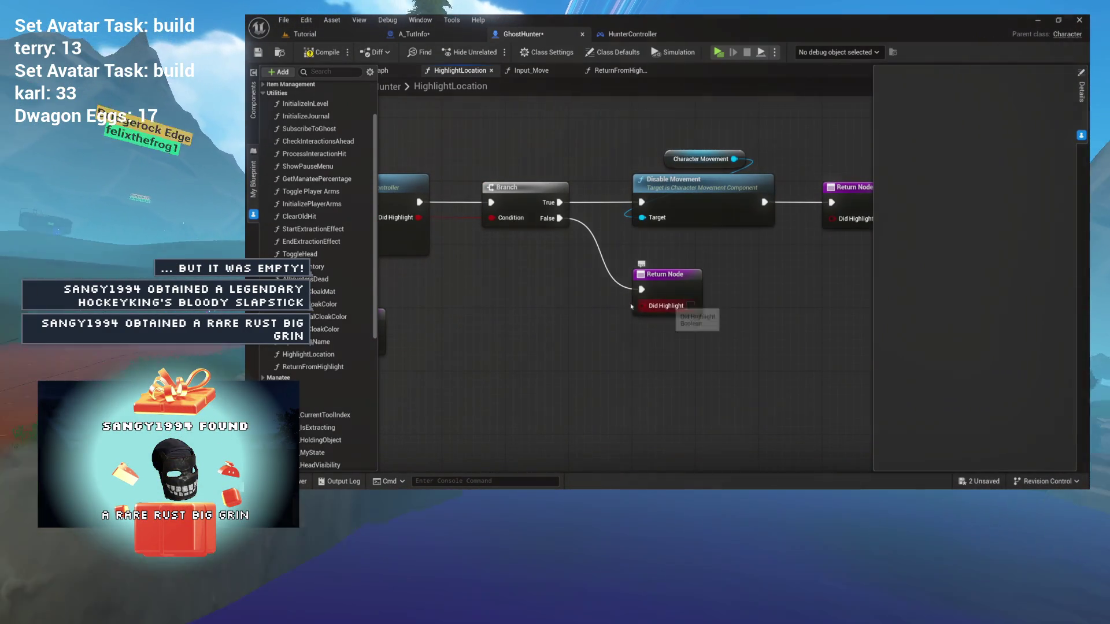
{"action": "scroll", "coordinate": [504, 308], "scroll_direction": "down", "scroll_amount": 1}
{"action": "left_click_drag", "start_coordinate": [504, 308], "coordinate": [555, 299]}
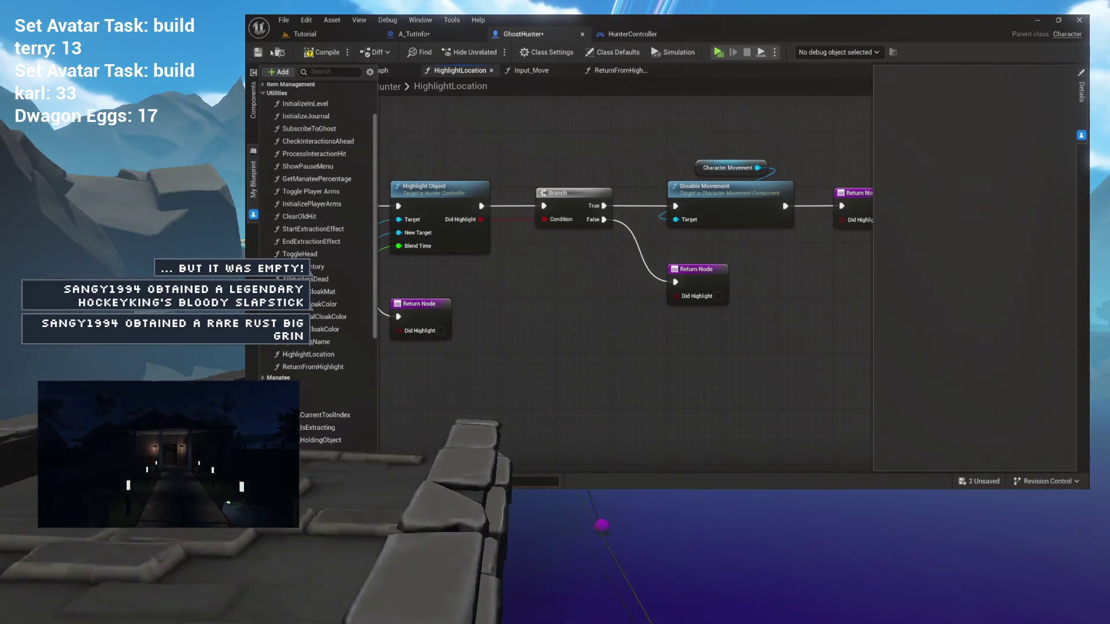
{"action": "left_click", "coordinate": [311, 54]}
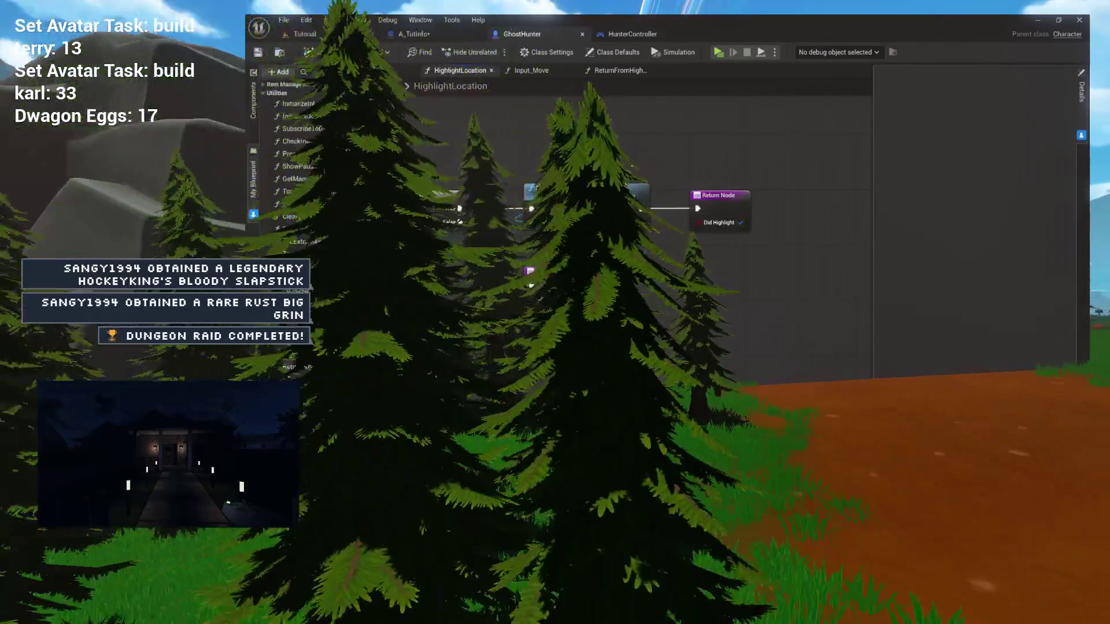
- Review the return nodes and ReturnFromHighlight, then switch to A_TutInfo's ActivateText graph
{"action": "left_click_drag", "start_coordinate": [829, 262], "coordinate": [665, 173]}
{"action": "scroll", "coordinate": [739, 225], "scroll_direction": "up", "scroll_amount": 3}
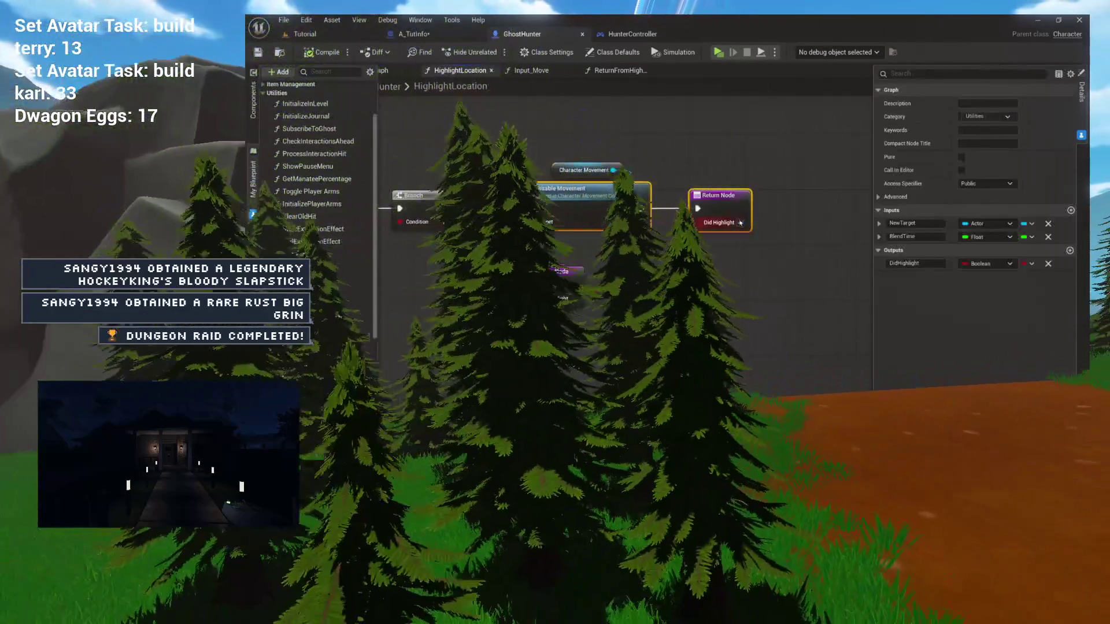
{"action": "left_click", "coordinate": [636, 277]}
{"action": "scroll", "coordinate": [646, 290], "scroll_direction": "down", "scroll_amount": 3}
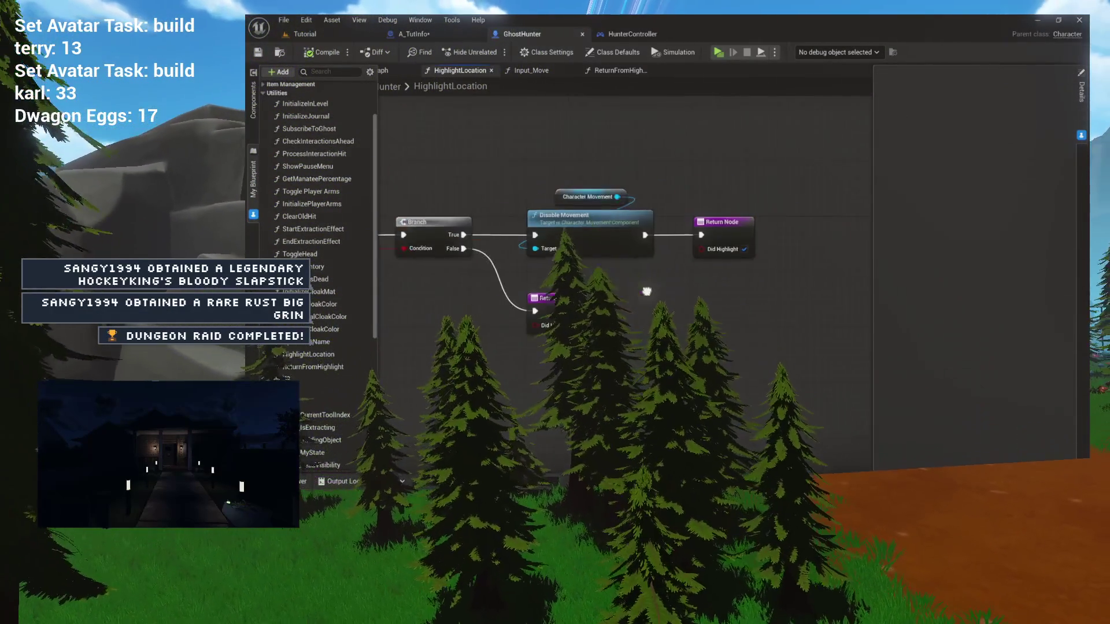
{"action": "left_click_drag", "start_coordinate": [458, 303], "coordinate": [595, 291]}
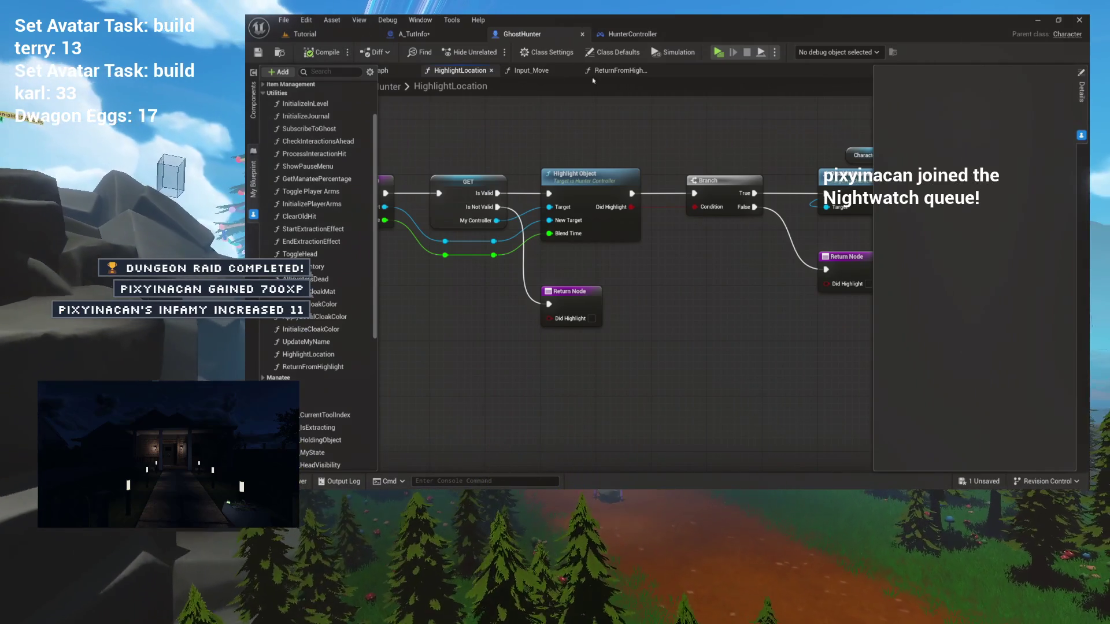
{"action": "left_click_drag", "start_coordinate": [715, 97], "coordinate": [552, 101]}
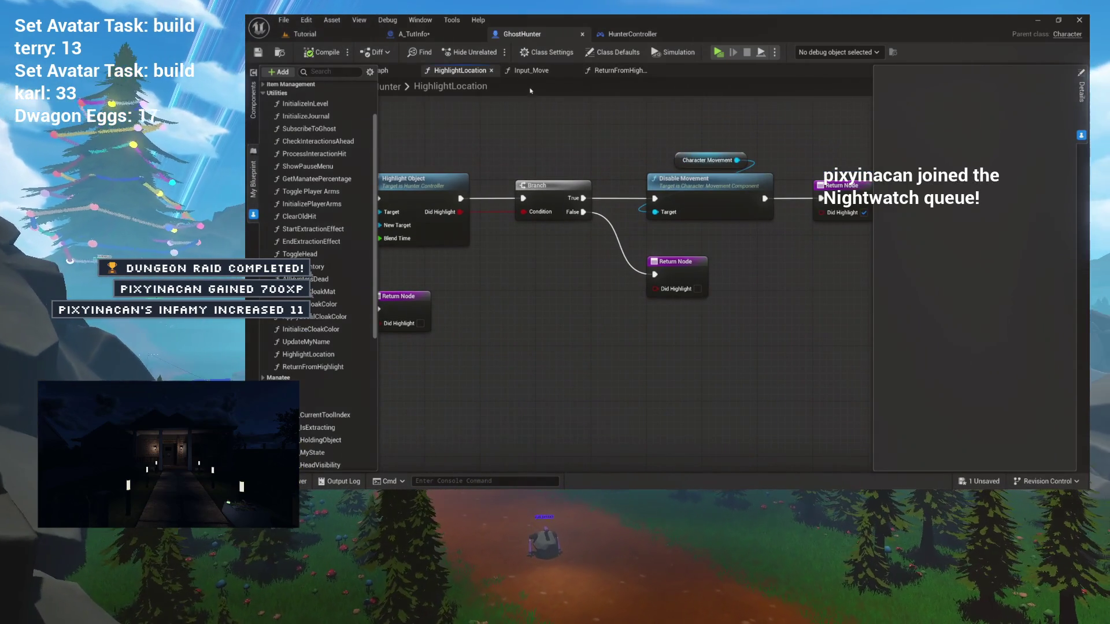
{"action": "left_click", "coordinate": [617, 72]}
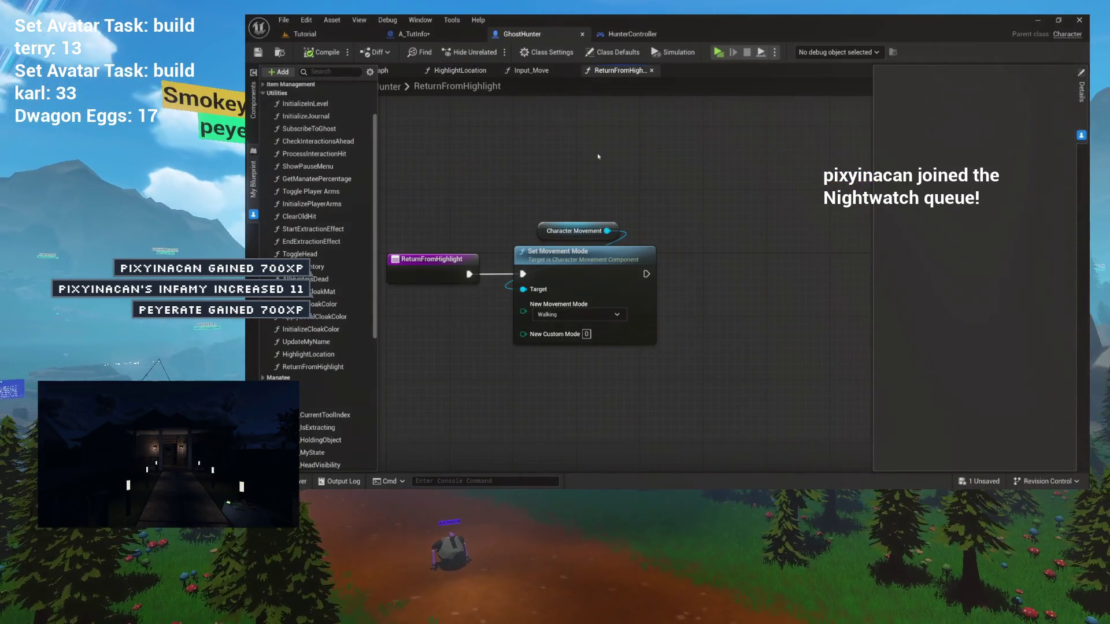
{"action": "left_click_drag", "start_coordinate": [598, 156], "coordinate": [643, 159]}
{"action": "left_click", "coordinate": [459, 36]}
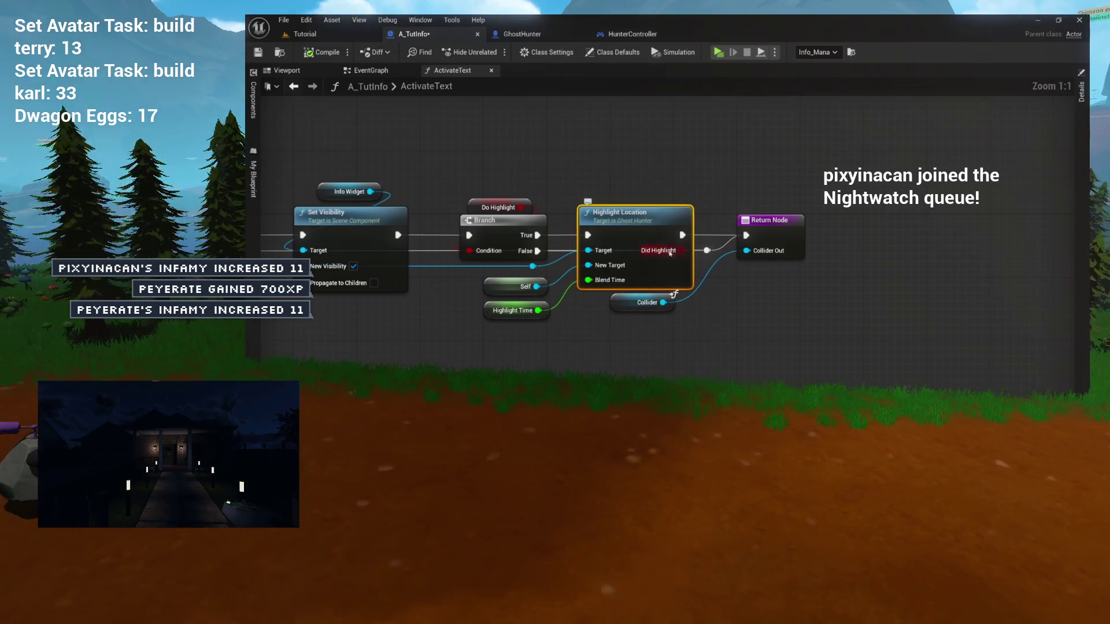
- Raise the Highlight Location node and shift the Return Node group right to make room
{"action": "left_click_drag", "start_coordinate": [671, 347], "coordinate": [780, 342]}
{"action": "mouse_move", "coordinate": [546, 138]}
{"action": "left_mouse_down"}
{"action": "mouse_move", "coordinate": [805, 347]}
{"action": "mouse_move", "coordinate": [868, 328]}
{"action": "left_mouse_up"}
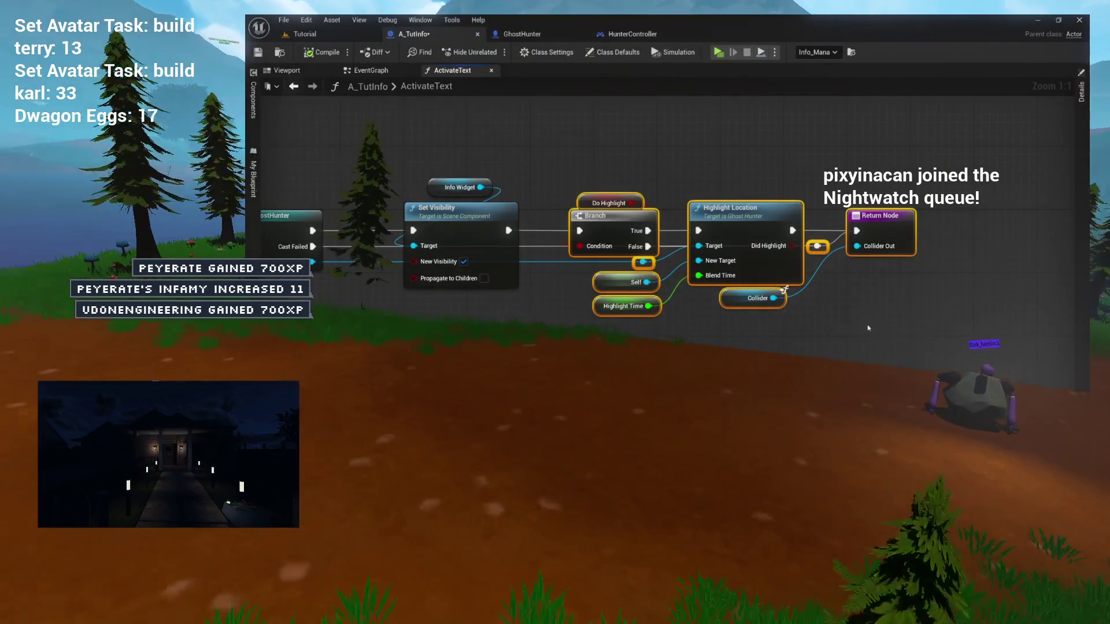
{"action": "scroll", "coordinate": [868, 328], "scroll_direction": "up", "scroll_amount": 4}
{"action": "left_click", "coordinate": [622, 324]}
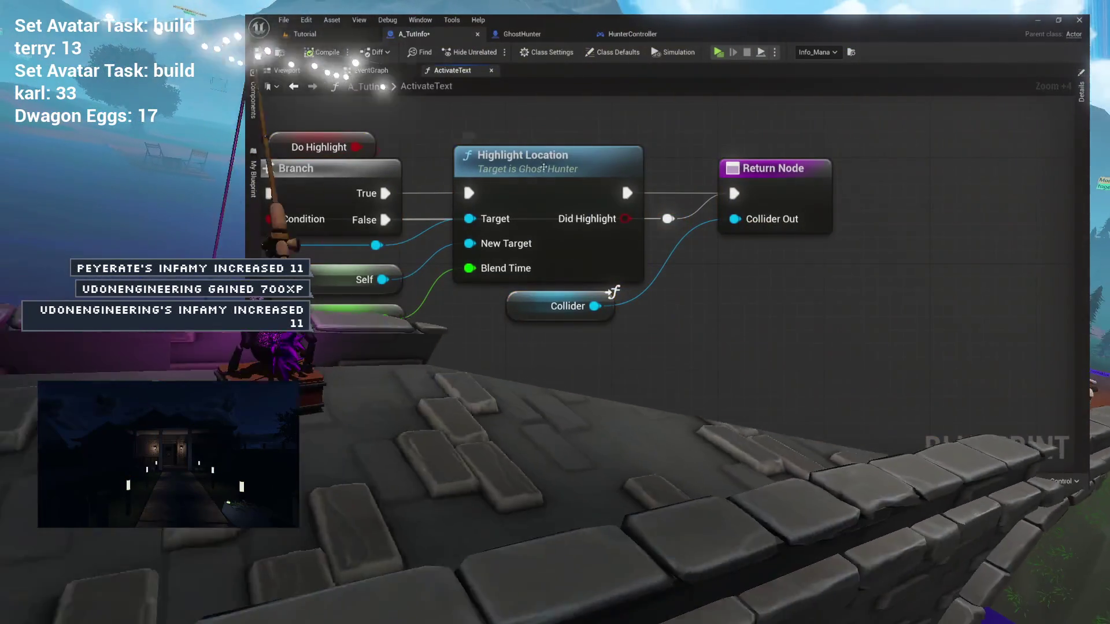
{"action": "left_click", "coordinate": [543, 167]}
{"action": "left_click_drag", "start_coordinate": [543, 167], "coordinate": [540, 142]}
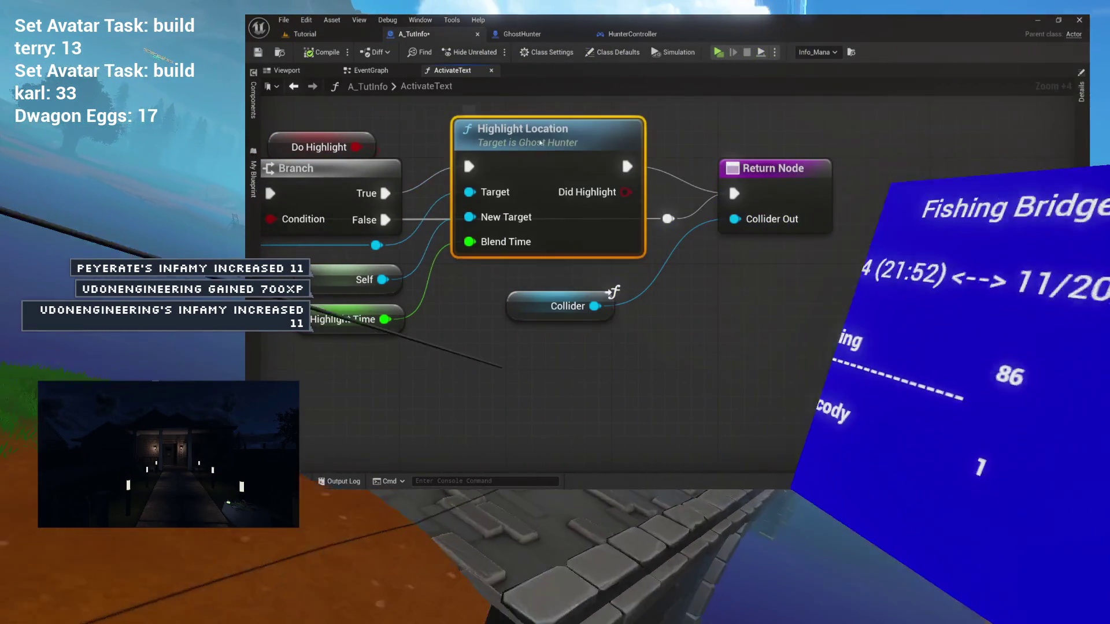
{"action": "left_click_drag", "start_coordinate": [405, 376], "coordinate": [502, 372]}
{"action": "left_click_drag", "start_coordinate": [347, 121], "coordinate": [462, 201]}
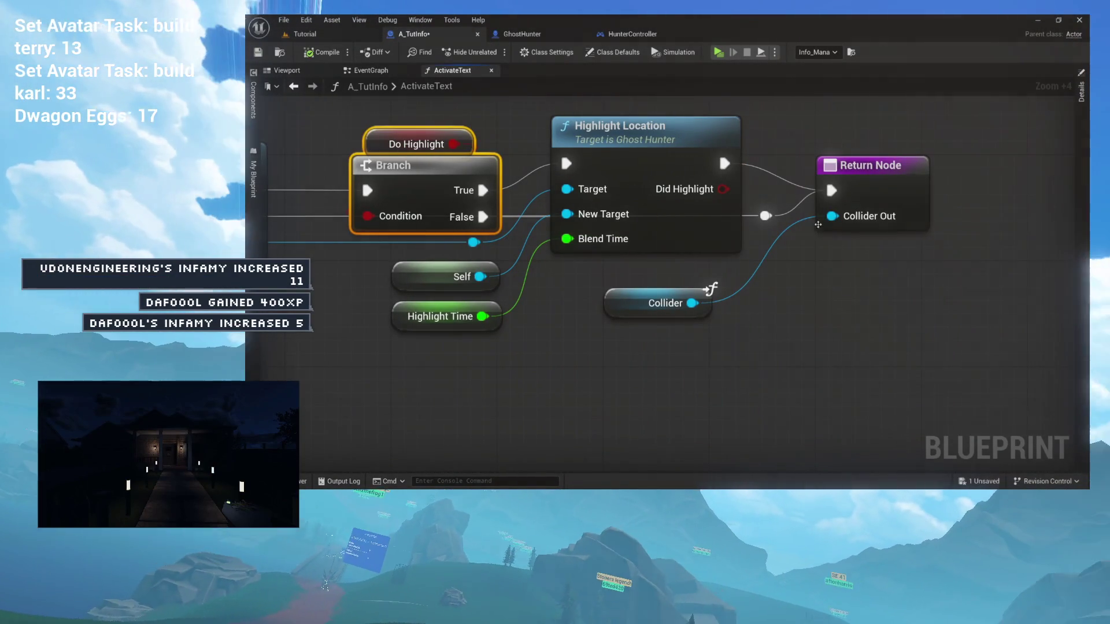
{"action": "mouse_move", "coordinate": [854, 258]}
{"action": "left_mouse_down"}
{"action": "mouse_move", "coordinate": [808, 281]}
{"action": "mouse_move", "coordinate": [774, 275]}
{"action": "mouse_move", "coordinate": [736, 315]}
{"action": "left_mouse_up"}
{"action": "mouse_move", "coordinate": [778, 195]}
{"action": "left_mouse_down"}
{"action": "mouse_move", "coordinate": [688, 266]}
{"action": "mouse_move", "coordinate": [651, 313]}
{"action": "left_mouse_up"}
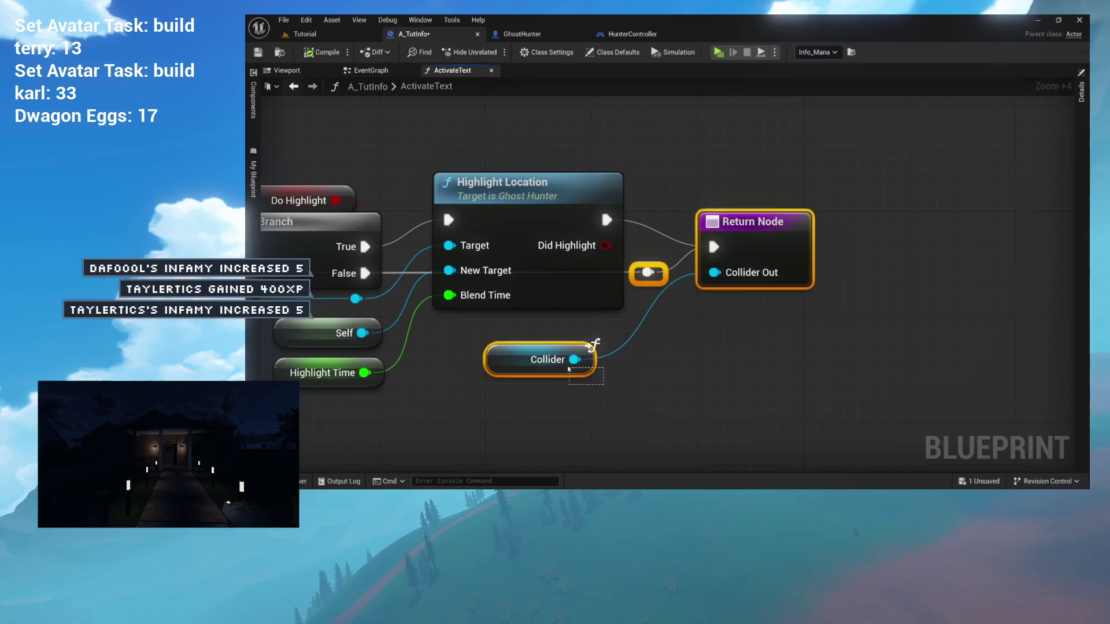
{"action": "mouse_move", "coordinate": [749, 273]}
{"action": "left_mouse_down"}
{"action": "mouse_move", "coordinate": [932, 273]}
{"action": "mouse_move", "coordinate": [993, 232]}
{"action": "left_mouse_up"}
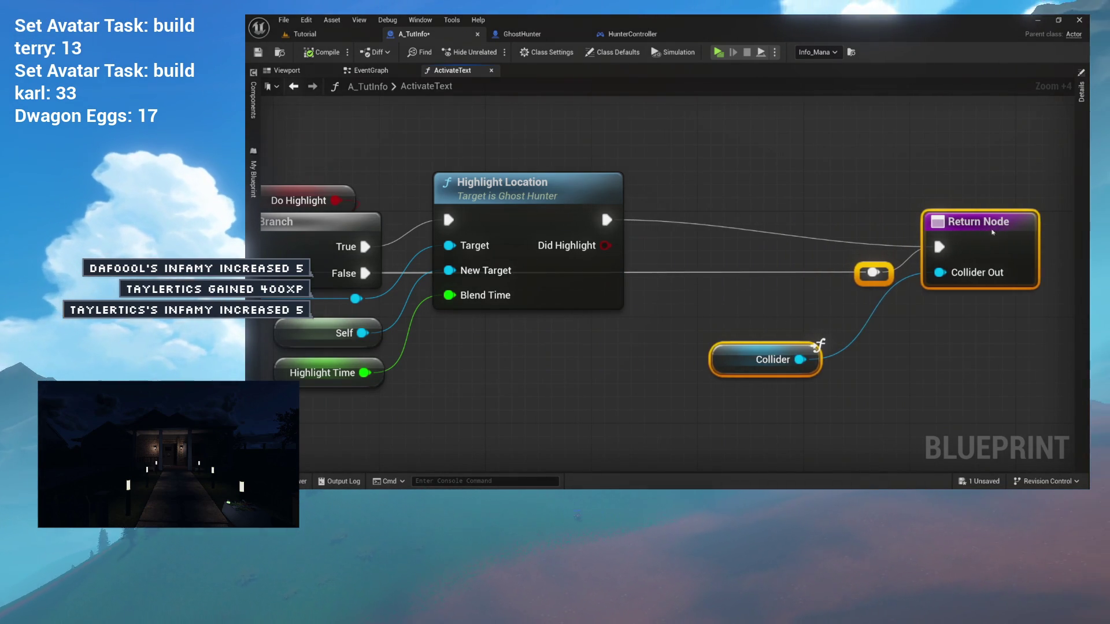
- Feed Did Highlight into a new Branch, then show the actor's Viewport and component list
{"action": "left_click", "coordinate": [795, 219]}
{"action": "left_click_drag", "start_coordinate": [605, 245], "coordinate": [716, 238]}
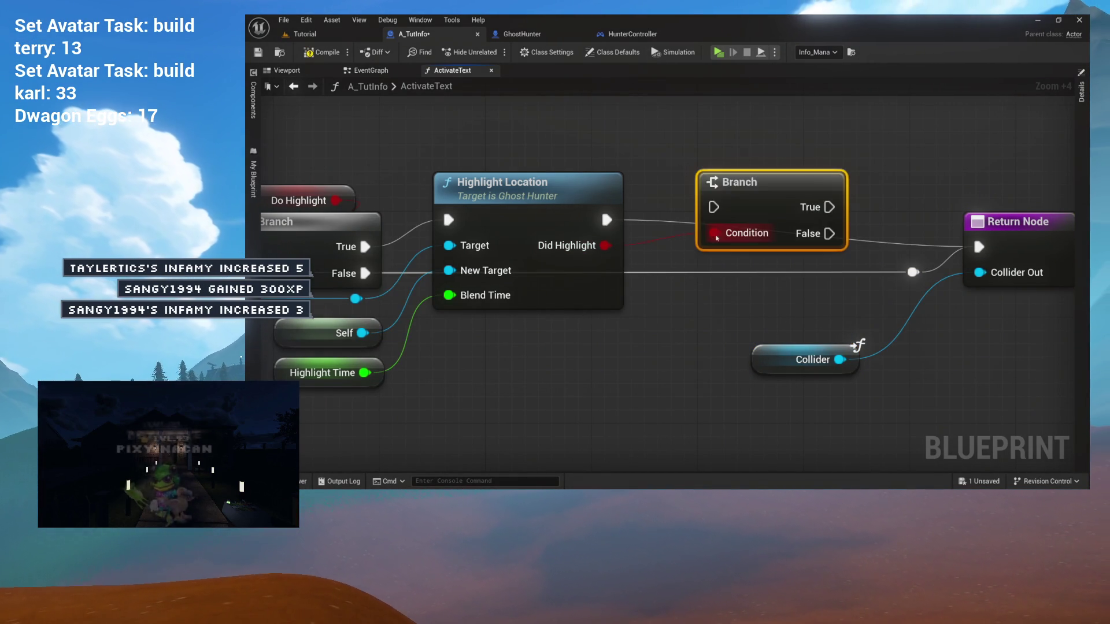
{"action": "scroll", "coordinate": [748, 264], "scroll_direction": "down", "scroll_amount": 3}
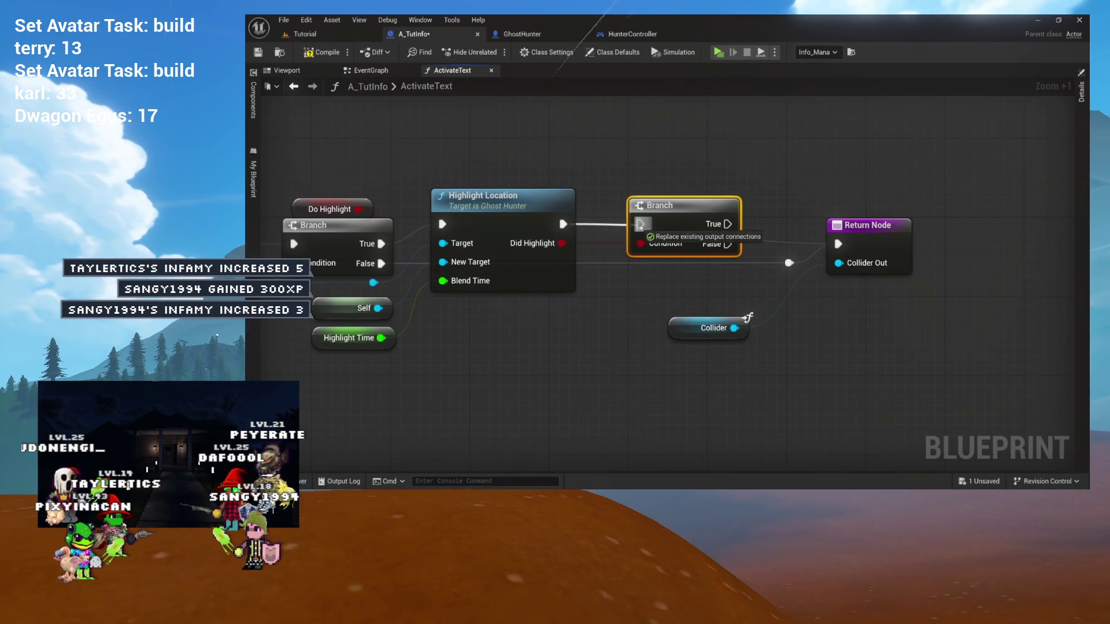
{"action": "left_click_drag", "start_coordinate": [860, 232], "coordinate": [664, 341]}
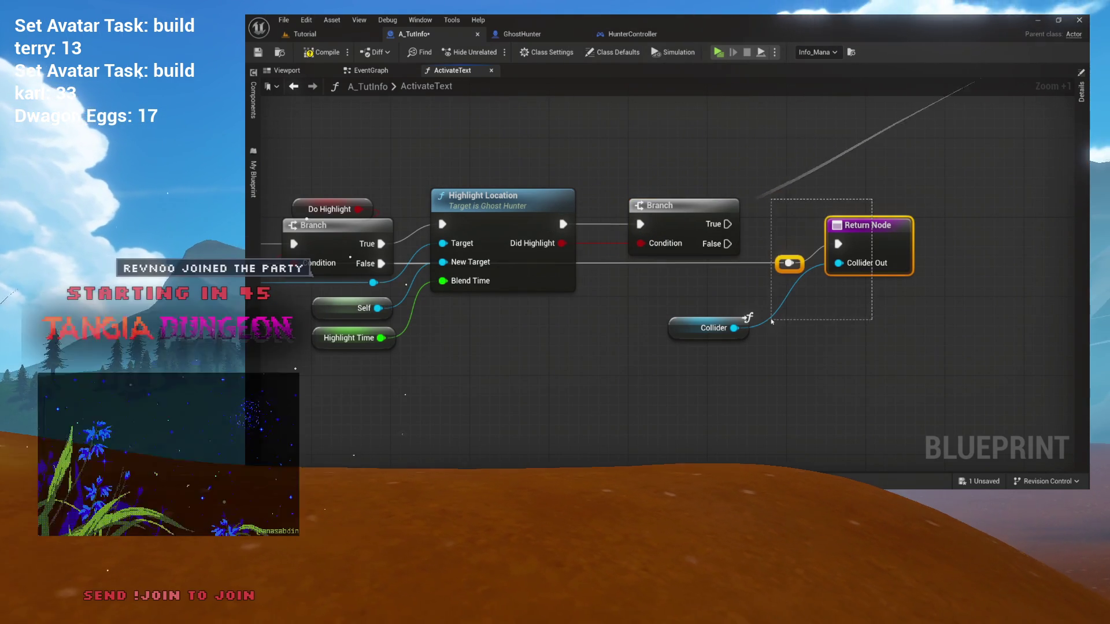
{"action": "left_click_drag", "start_coordinate": [734, 231], "coordinate": [916, 229]}
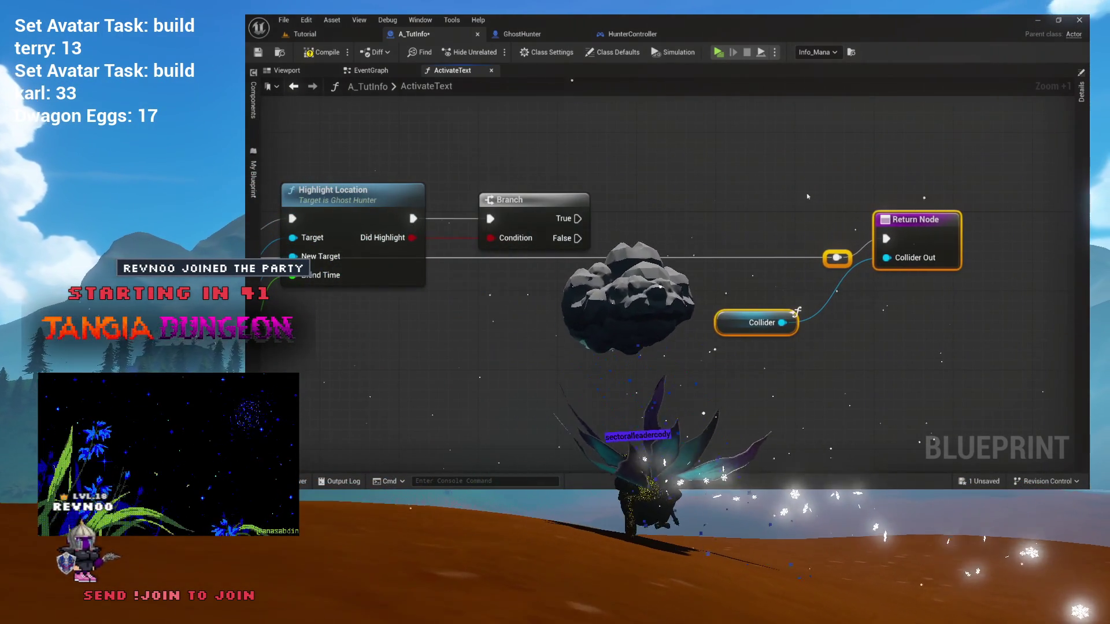
{"action": "left_click", "coordinate": [643, 188]}
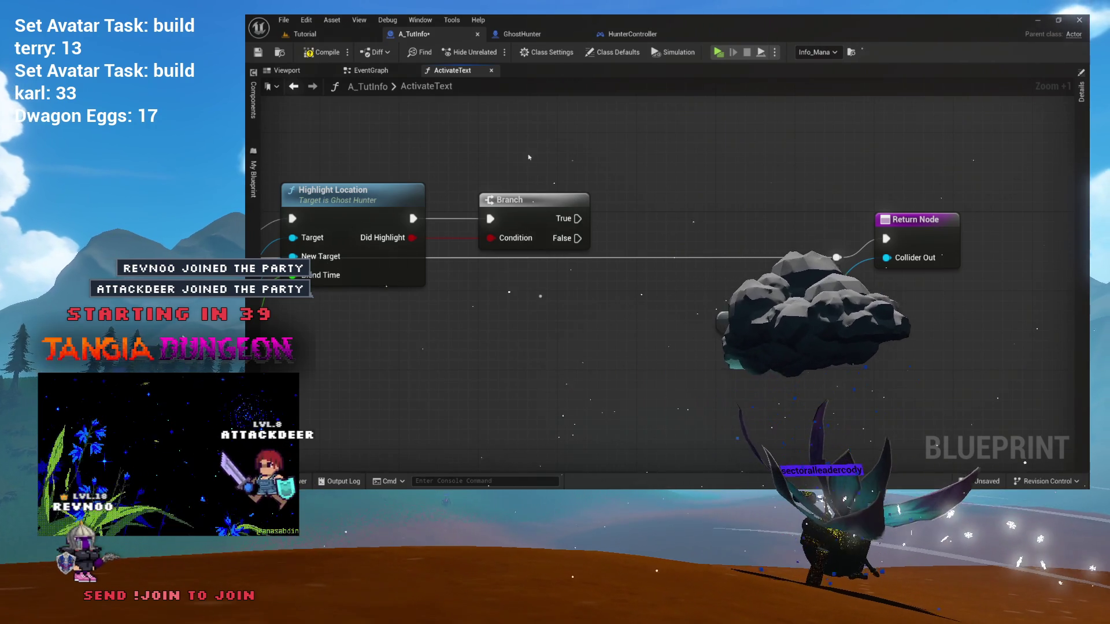
{"action": "left_click", "coordinate": [287, 71]}
{"action": "left_click", "coordinate": [253, 99]}
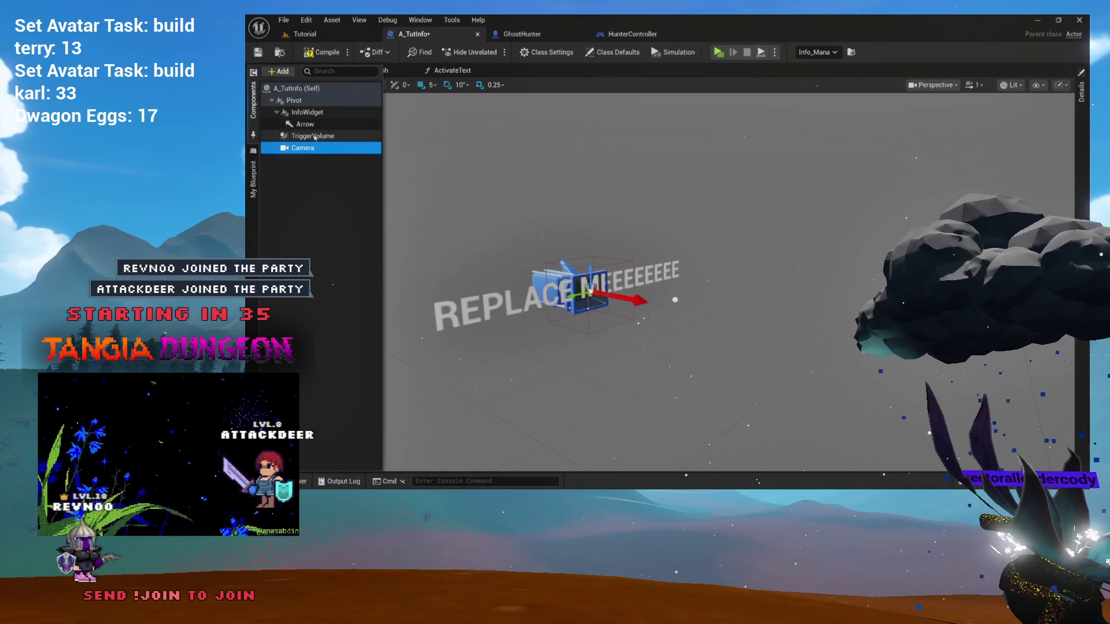
- Switch from the Viewport back to A_TutInfo's ActivateText graph
{"action": "left_click", "coordinate": [466, 71]}
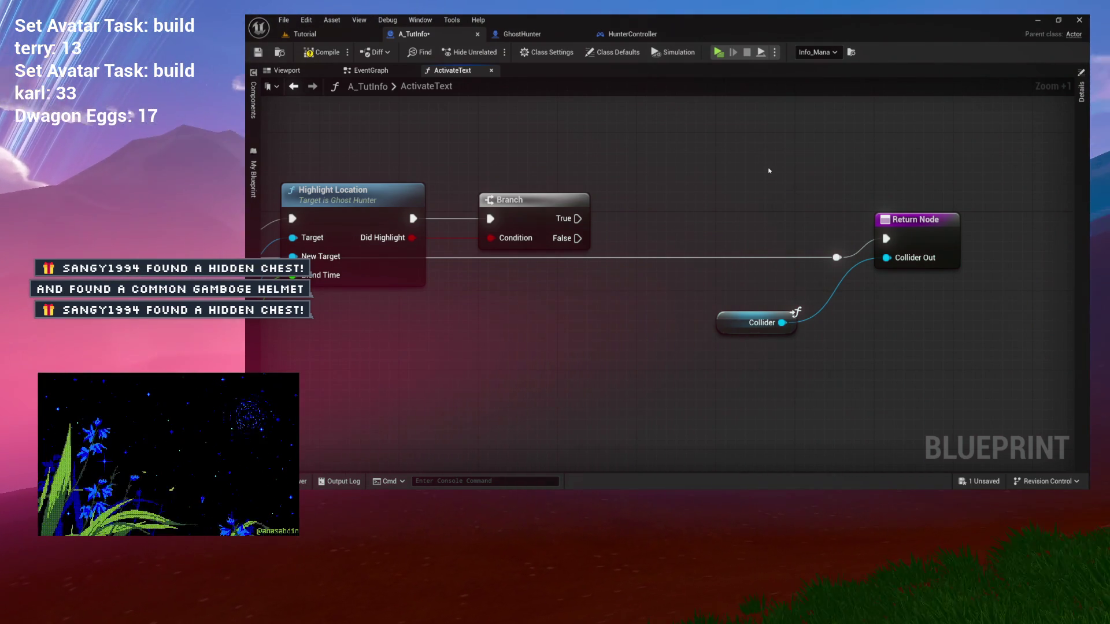
- Drop a TriggerVolume reference into the graph and add Set Collision Enabled from it via 'set collis'
{"action": "left_click_drag", "start_coordinate": [768, 170], "coordinate": [843, 181]}
{"action": "left_click", "coordinate": [682, 202]}
{"action": "mouse_move", "coordinate": [746, 226]}
{"action": "left_mouse_down"}
{"action": "mouse_move", "coordinate": [769, 248]}
{"action": "mouse_move", "coordinate": [658, 248]}
{"action": "left_mouse_up"}
{"action": "left_click_drag", "start_coordinate": [442, 251], "coordinate": [791, 242]}
{"action": "mouse_move", "coordinate": [699, 225]}
{"action": "left_mouse_down"}
{"action": "mouse_move", "coordinate": [731, 175]}
{"action": "mouse_move", "coordinate": [572, 178]}
{"action": "left_mouse_up"}
{"action": "left_click_drag", "start_coordinate": [483, 149], "coordinate": [330, 154]}
{"action": "left_click", "coordinate": [255, 102]}
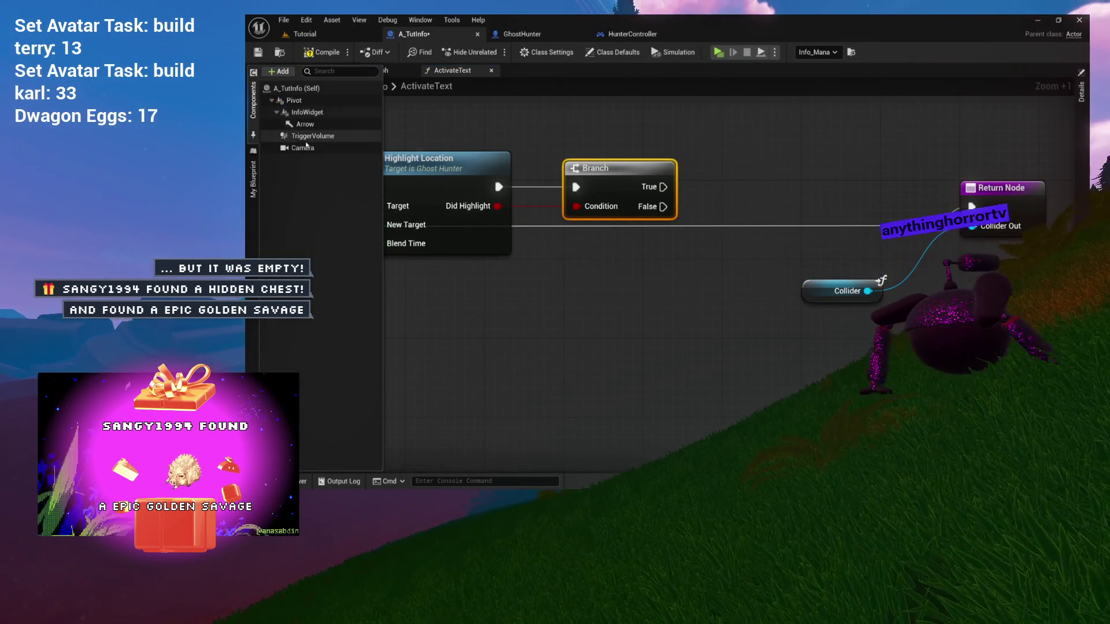
{"action": "mouse_move", "coordinate": [313, 136]}
{"action": "left_mouse_down"}
{"action": "mouse_move", "coordinate": [733, 140]}
{"action": "mouse_move", "coordinate": [642, 228]}
{"action": "mouse_move", "coordinate": [599, 153]}
{"action": "left_mouse_up"}
{"action": "left_click_drag", "start_coordinate": [664, 180], "coordinate": [639, 234]}
{"action": "type", "text": "set"}
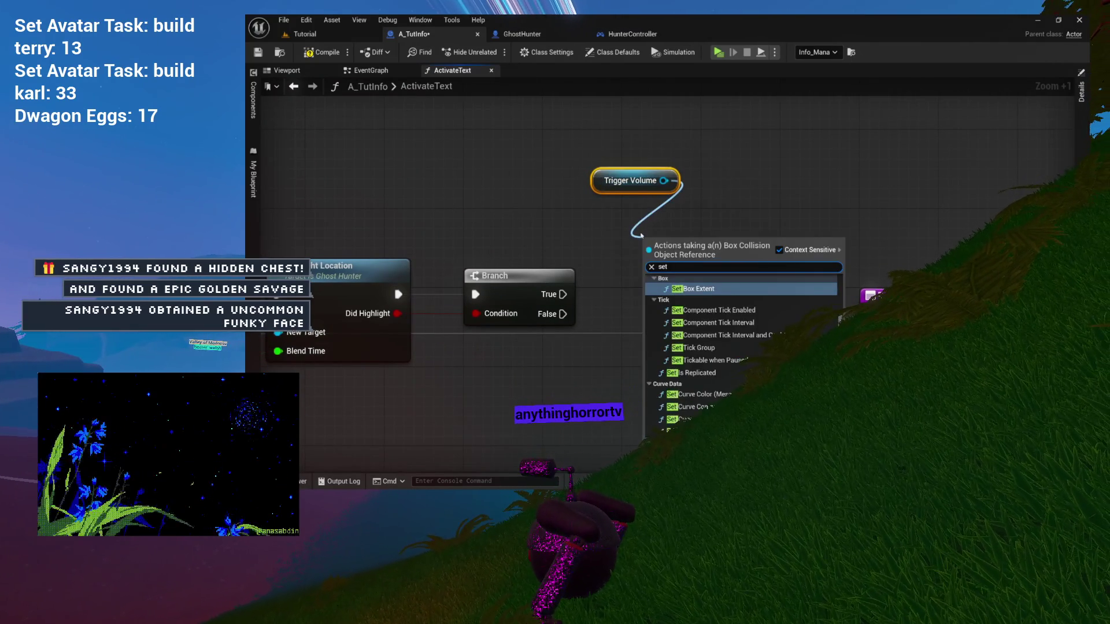
{"action": "type", "text": " collis"}
{"action": "key", "text": "Return"}
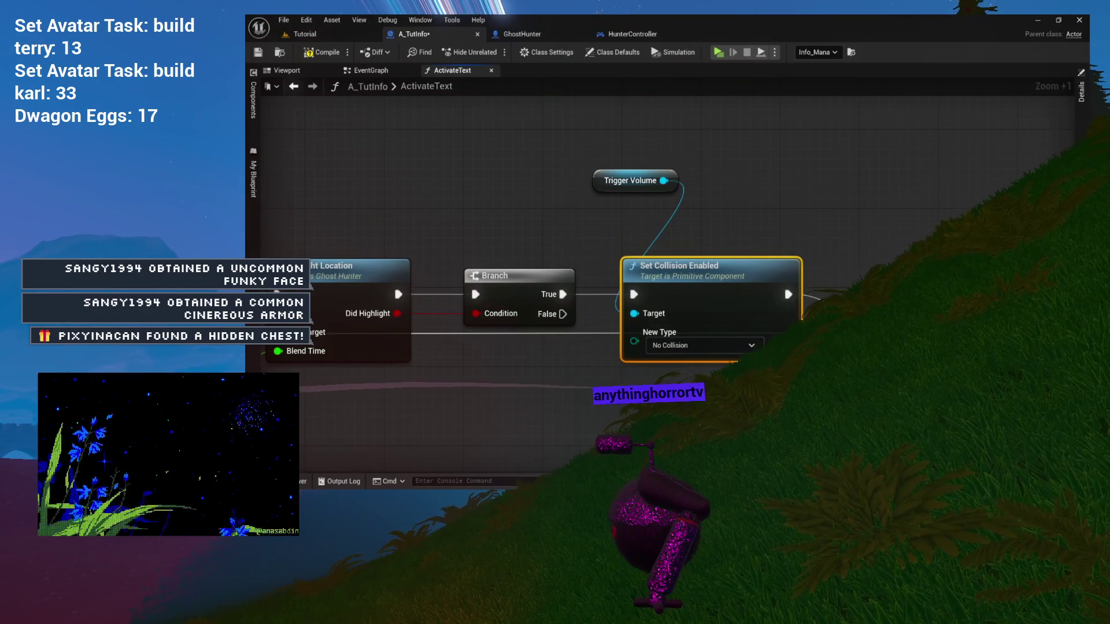
- Add a reroute point on the Branch's wire and move it to tidy the wiring
{"action": "left_click_drag", "start_coordinate": [819, 305], "coordinate": [801, 217]}
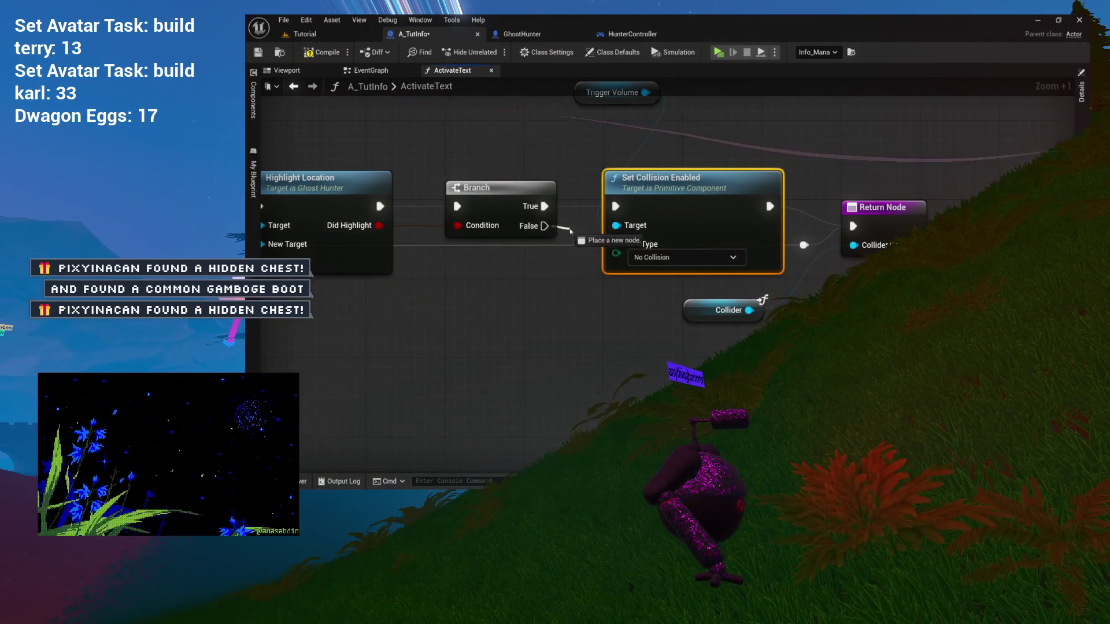
{"action": "left_click_drag", "start_coordinate": [570, 231], "coordinate": [580, 216]}
{"action": "double_click", "coordinate": [585, 246]}
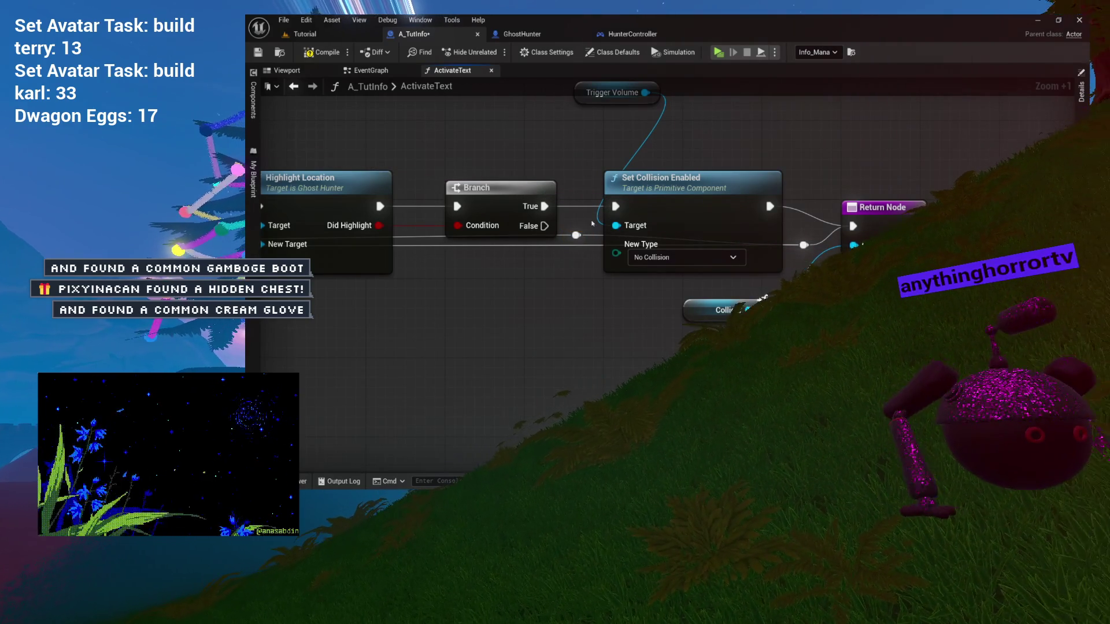
{"action": "mouse_move", "coordinate": [580, 241]}
{"action": "left_mouse_down"}
{"action": "mouse_move", "coordinate": [581, 286]}
{"action": "mouse_move", "coordinate": [581, 270]}
{"action": "mouse_move", "coordinate": [618, 268]}
{"action": "mouse_move", "coordinate": [623, 235]}
{"action": "mouse_move", "coordinate": [867, 226]}
{"action": "mouse_move", "coordinate": [904, 174]}
{"action": "left_mouse_up"}
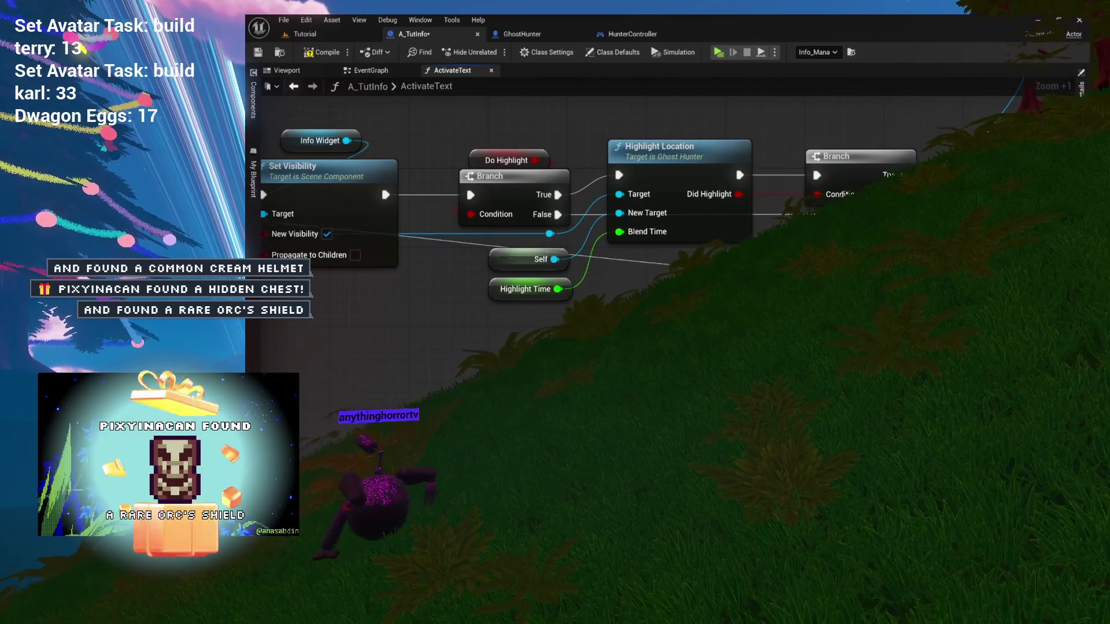
{"action": "mouse_move", "coordinate": [904, 174]}
{"action": "left_mouse_down"}
{"action": "mouse_move", "coordinate": [660, 179]}
{"action": "mouse_move", "coordinate": [1016, 165]}
{"action": "left_mouse_up"}
{"action": "mouse_move", "coordinate": [693, 174]}
{"action": "left_mouse_down"}
{"action": "mouse_move", "coordinate": [944, 174]}
{"action": "mouse_move", "coordinate": [743, 176]}
{"action": "left_mouse_up"}
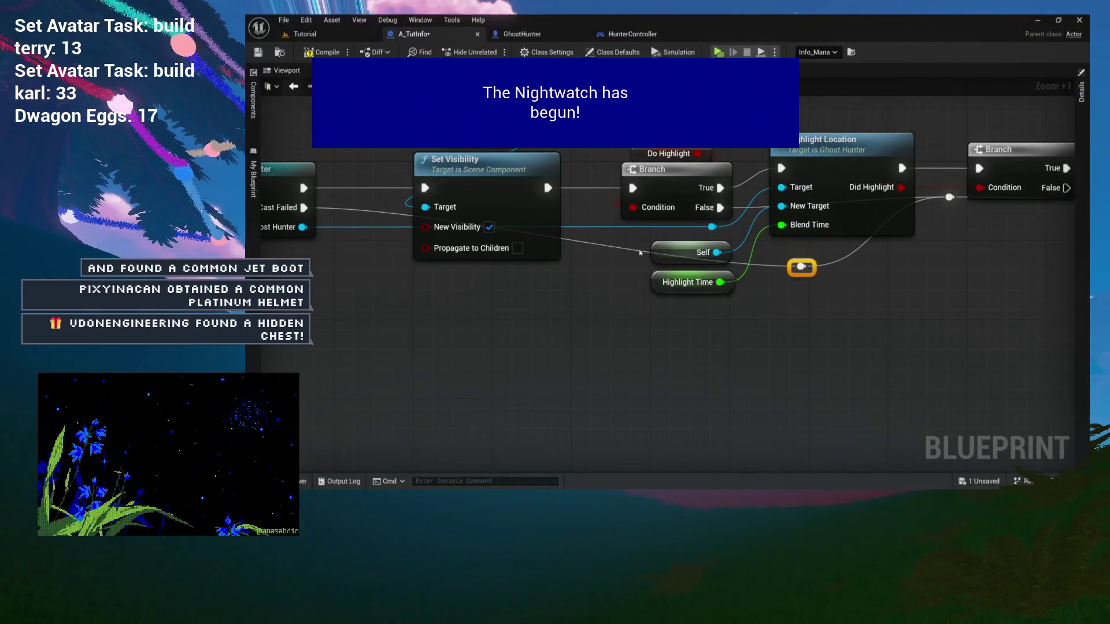
- Add a second exec reroute and route Branch False through it to the Return Node
{"action": "double_click", "coordinate": [640, 252]}
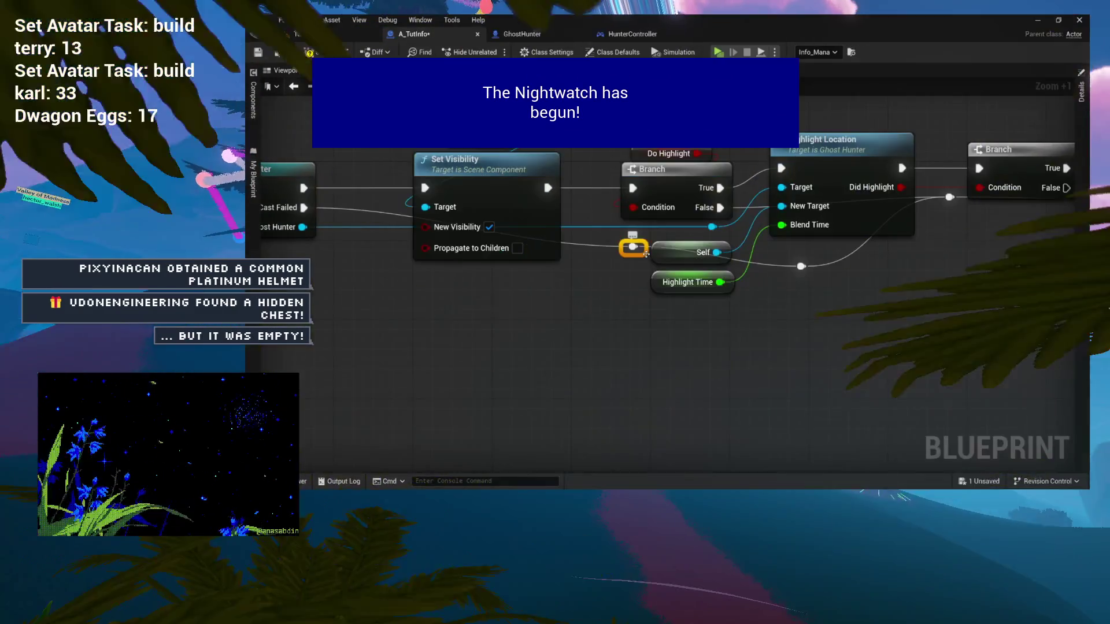
{"action": "mouse_move", "coordinate": [640, 252]}
{"action": "left_mouse_down"}
{"action": "mouse_move", "coordinate": [470, 283]}
{"action": "mouse_move", "coordinate": [422, 272]}
{"action": "left_mouse_up"}
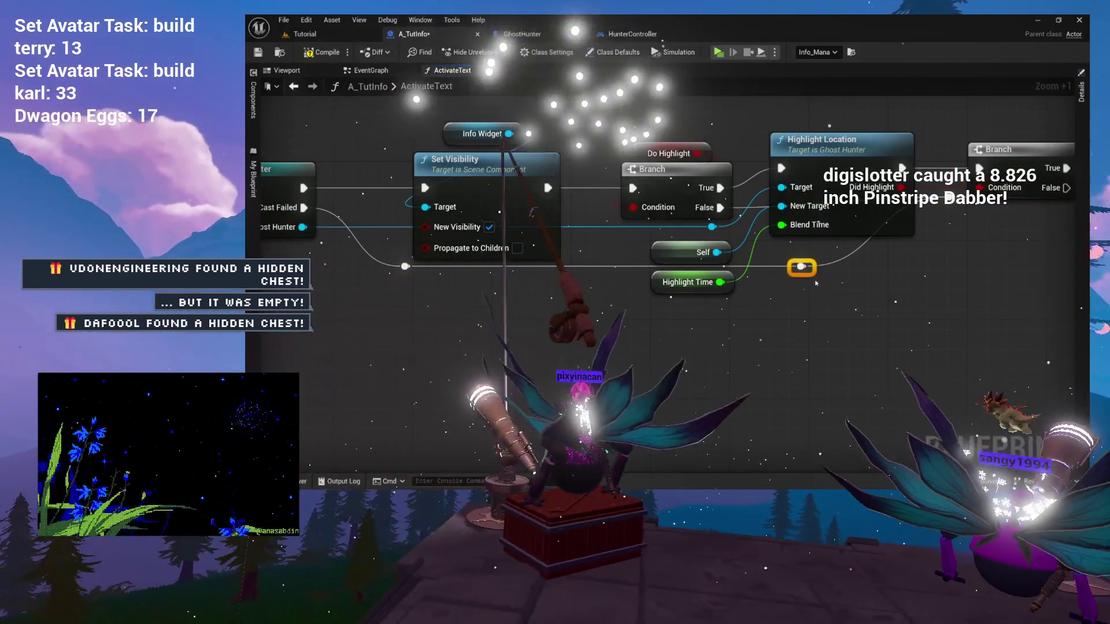
{"action": "mouse_move", "coordinate": [800, 266]}
{"action": "left_mouse_down"}
{"action": "mouse_move", "coordinate": [850, 266]}
{"action": "mouse_move", "coordinate": [632, 285]}
{"action": "left_mouse_up"}
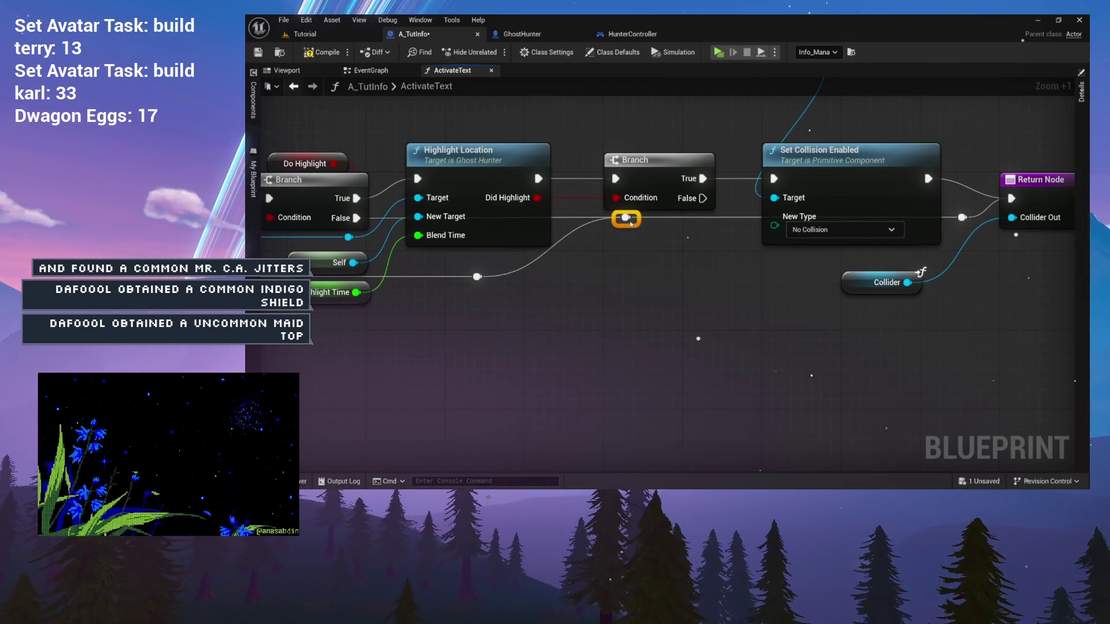
{"action": "mouse_move", "coordinate": [640, 224]}
{"action": "left_mouse_down"}
{"action": "mouse_move", "coordinate": [622, 226]}
{"action": "mouse_move", "coordinate": [759, 226]}
{"action": "left_mouse_up"}
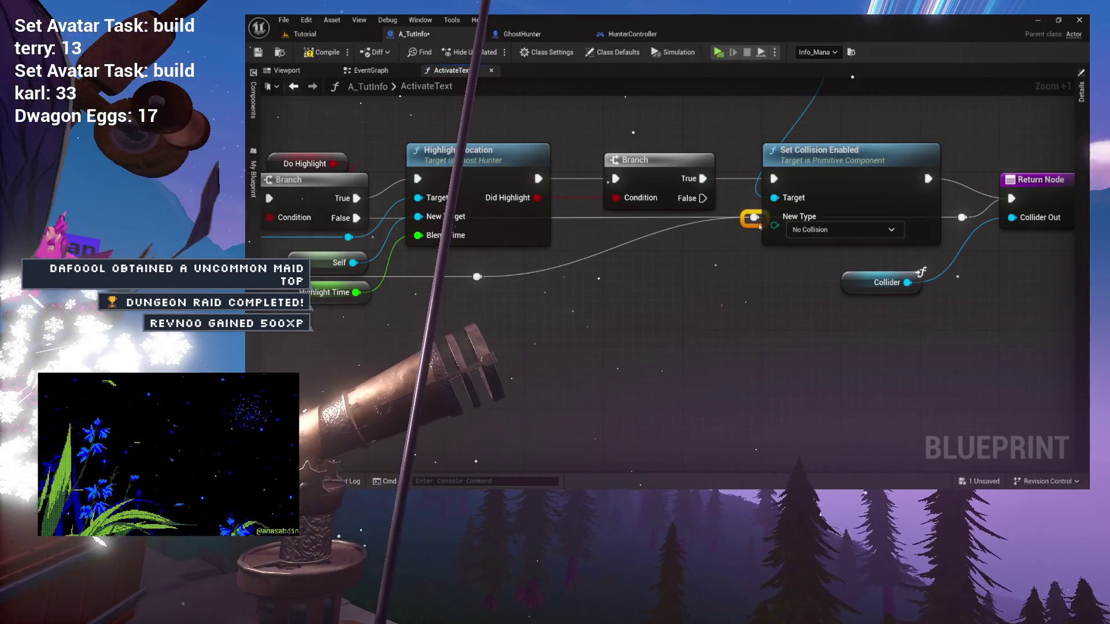
{"action": "left_click_drag", "start_coordinate": [703, 198], "coordinate": [753, 218]}
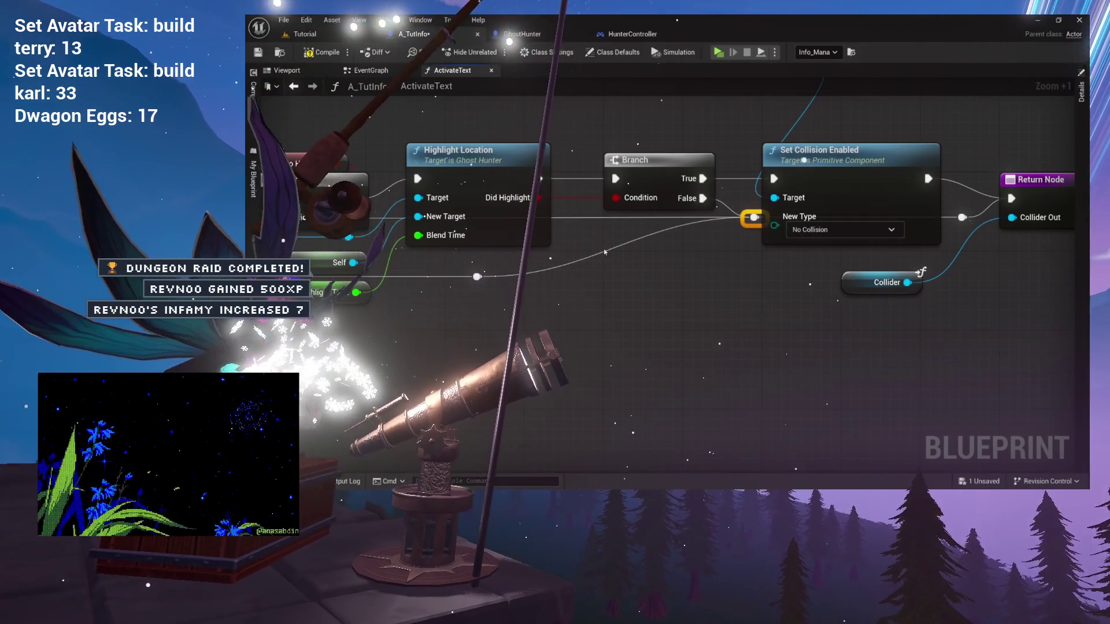
{"action": "left_click", "coordinate": [476, 277]}
{"action": "left_click_drag", "start_coordinate": [477, 276], "coordinate": [895, 282]}
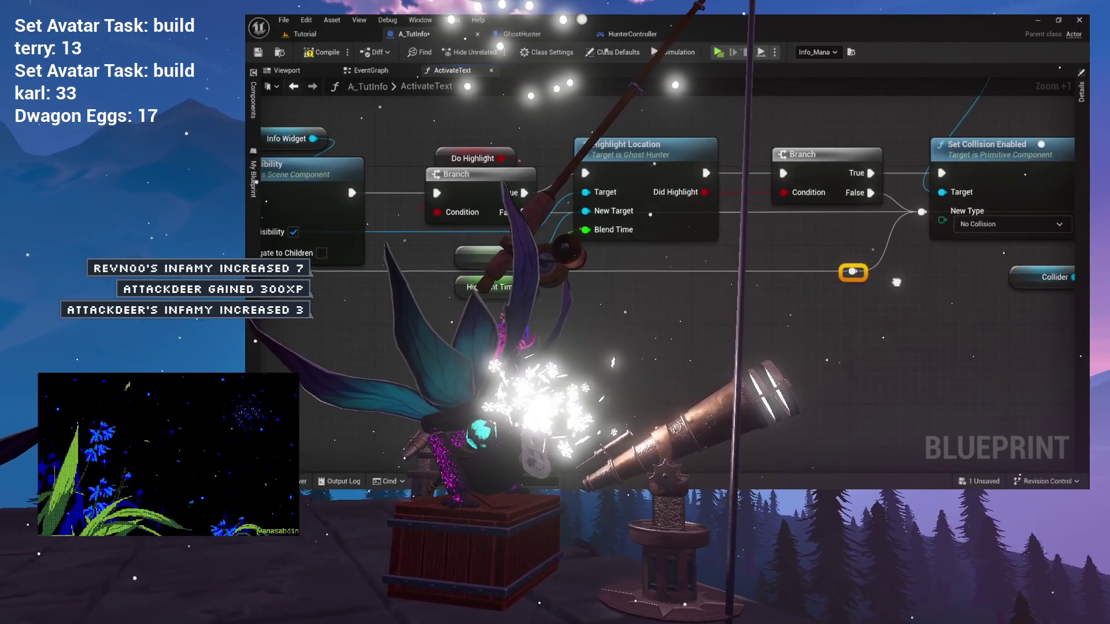
- Review the Trigger Volume wiring, then return to the Tutorial level editor
{"action": "scroll", "coordinate": [745, 286], "scroll_direction": "up", "scroll_amount": 4}
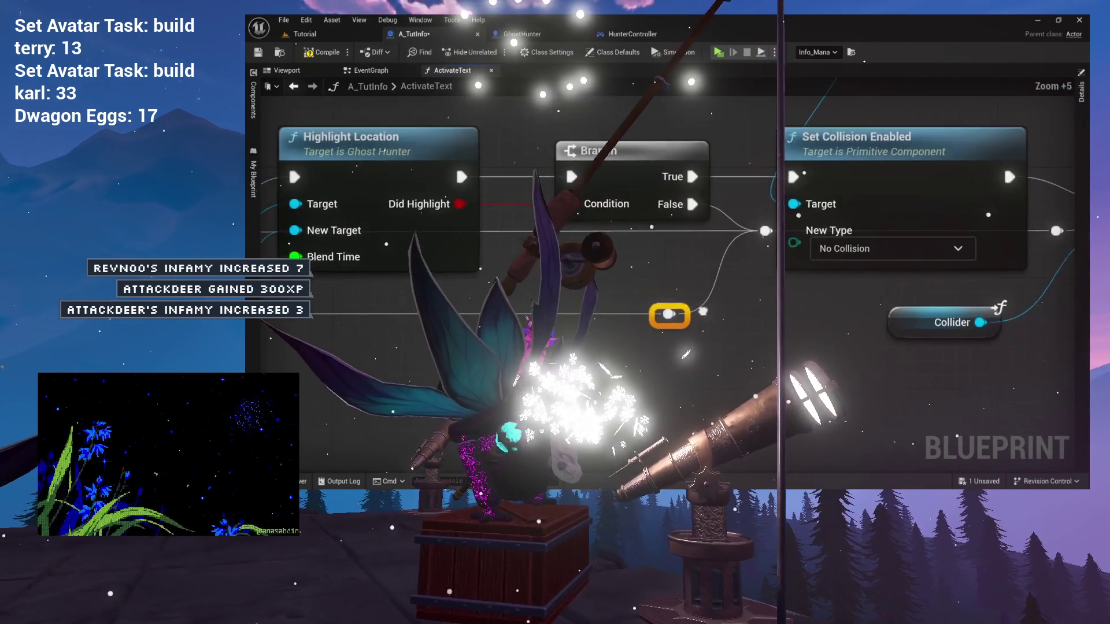
{"action": "scroll", "coordinate": [759, 279], "scroll_direction": "up", "scroll_amount": 2}
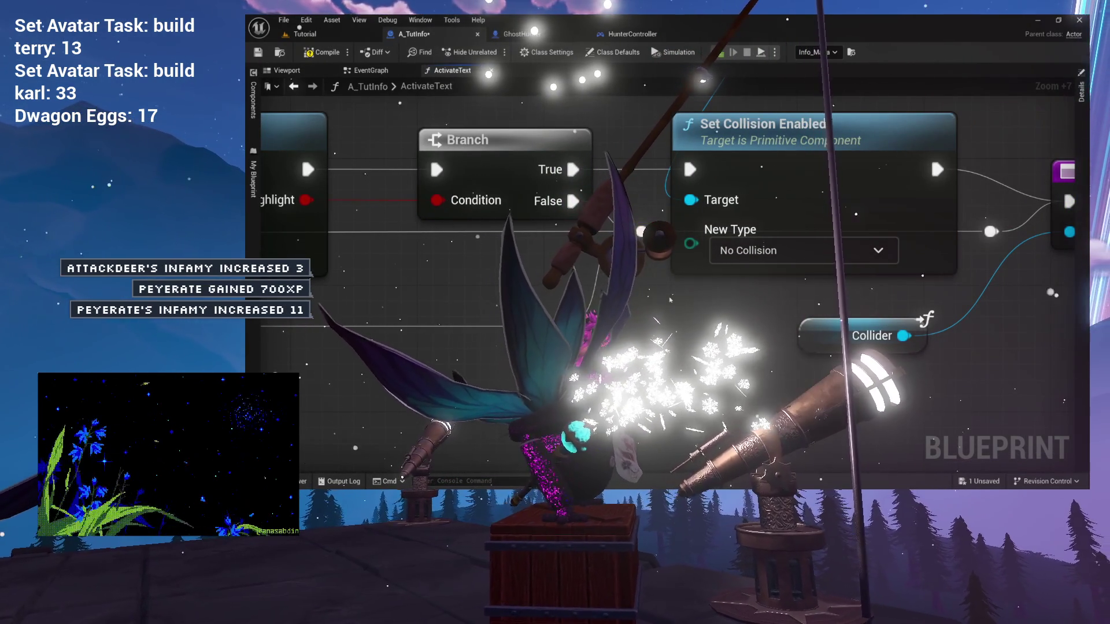
{"action": "scroll", "coordinate": [675, 315], "scroll_direction": "down", "scroll_amount": 2}
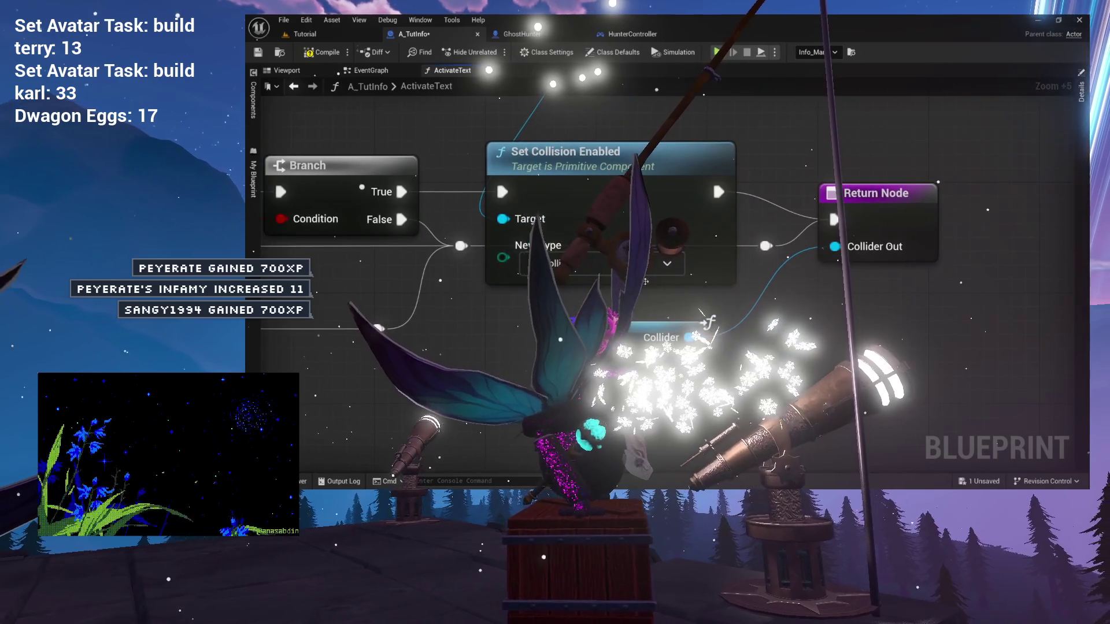
{"action": "mouse_move", "coordinate": [736, 228]}
{"action": "left_mouse_down"}
{"action": "mouse_move", "coordinate": [850, 260]}
{"action": "mouse_move", "coordinate": [712, 241]}
{"action": "left_mouse_up"}
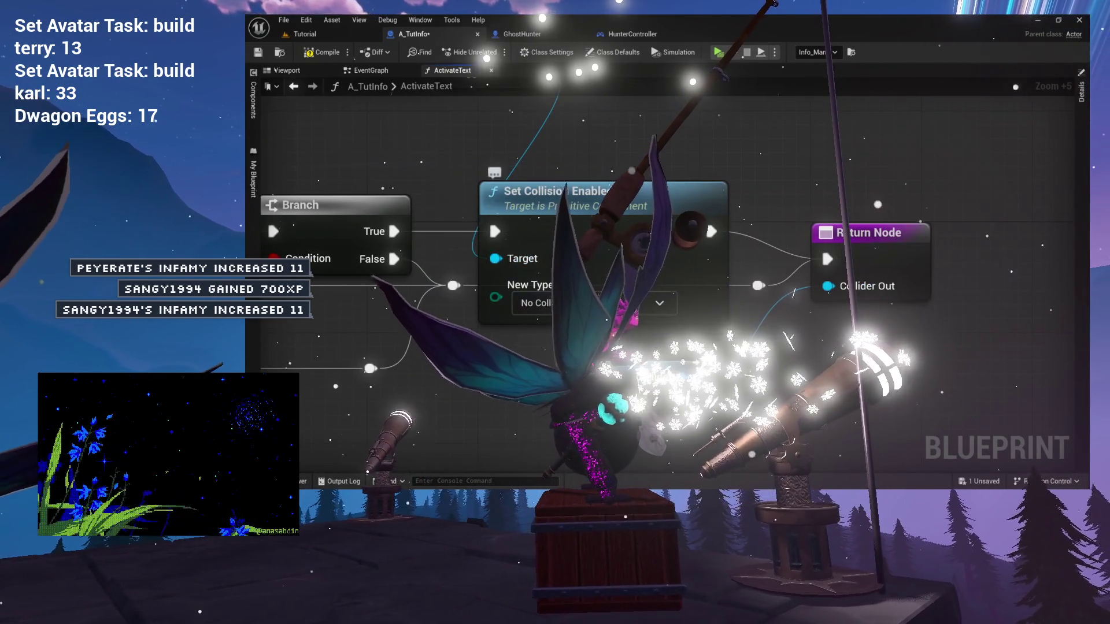
{"action": "left_click_drag", "start_coordinate": [397, 106], "coordinate": [467, 211]}
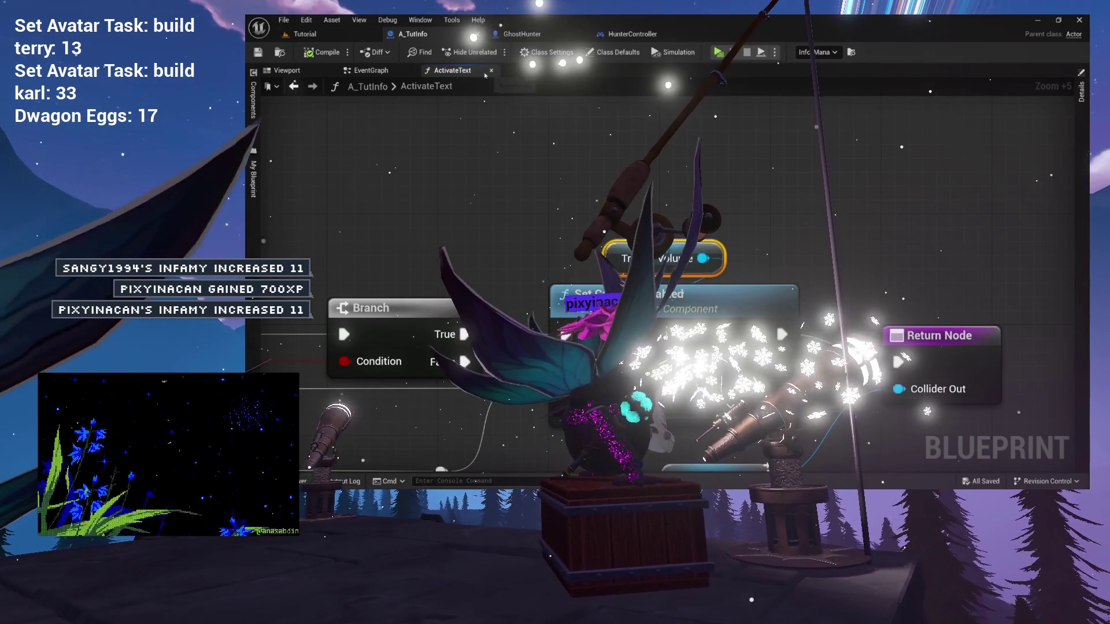
{"action": "left_click", "coordinate": [305, 34]}
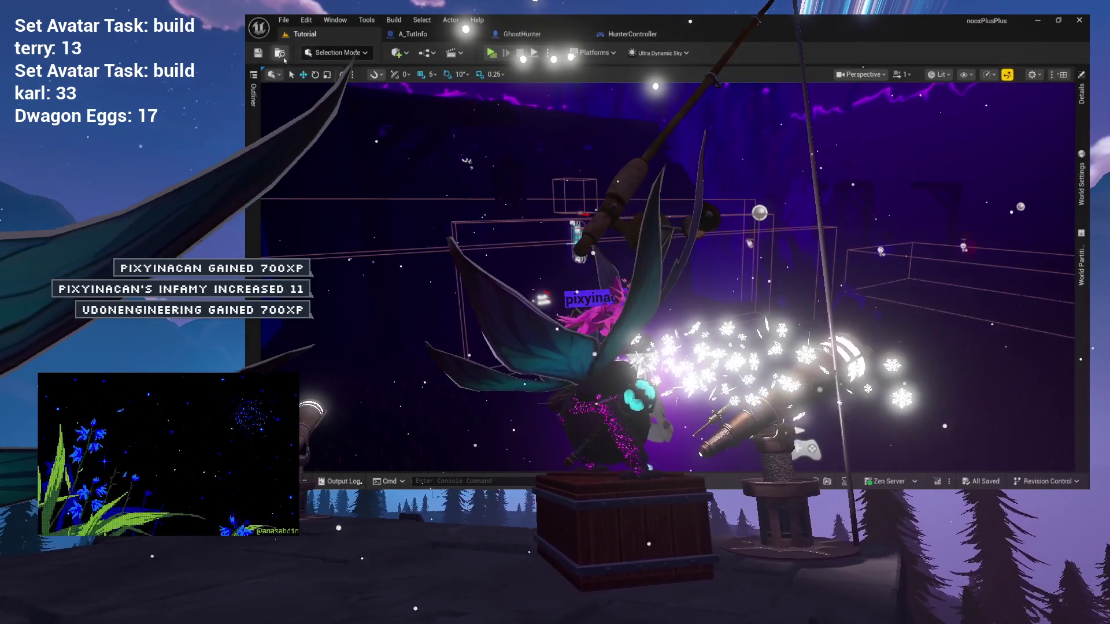